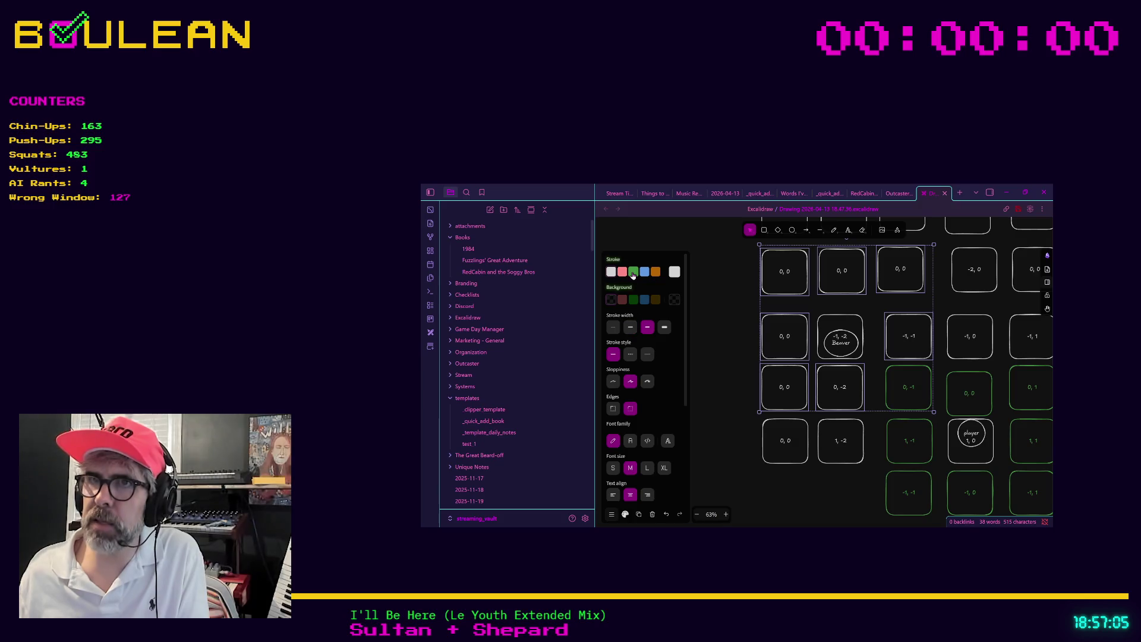
# - Deselect everything, zoom out to 48% and pan so every room in the grid is visible
pyautogui.click(700, 381)
pyautogui.scroll(-1, 701, 381)
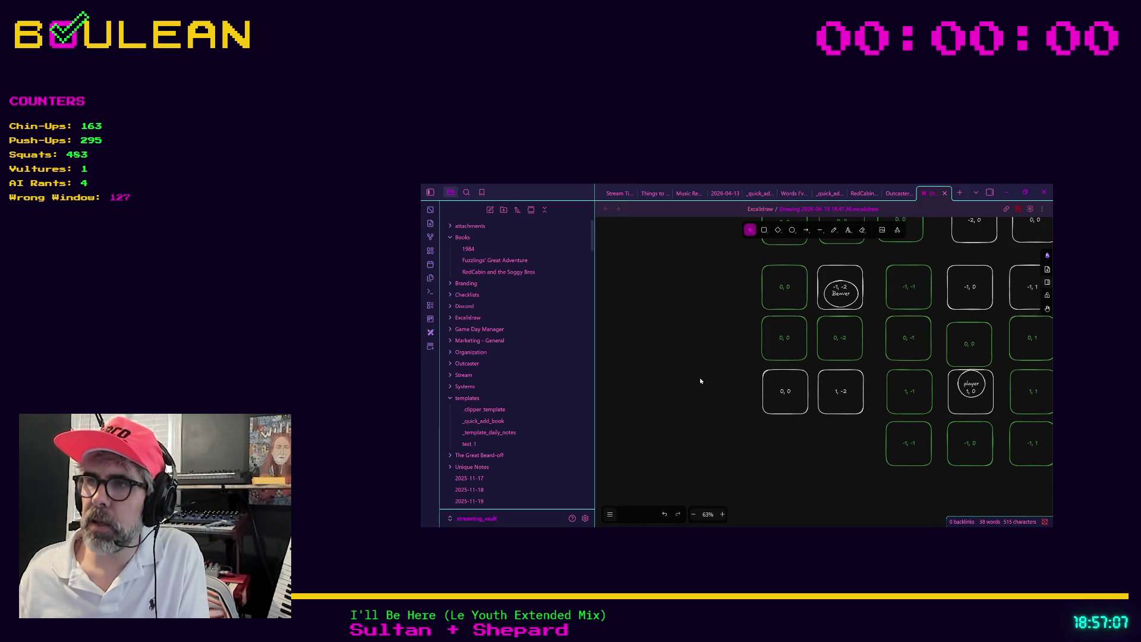
pyautogui.scroll(-2, 704, 354)
pyautogui.scroll(-1, 703, 355)
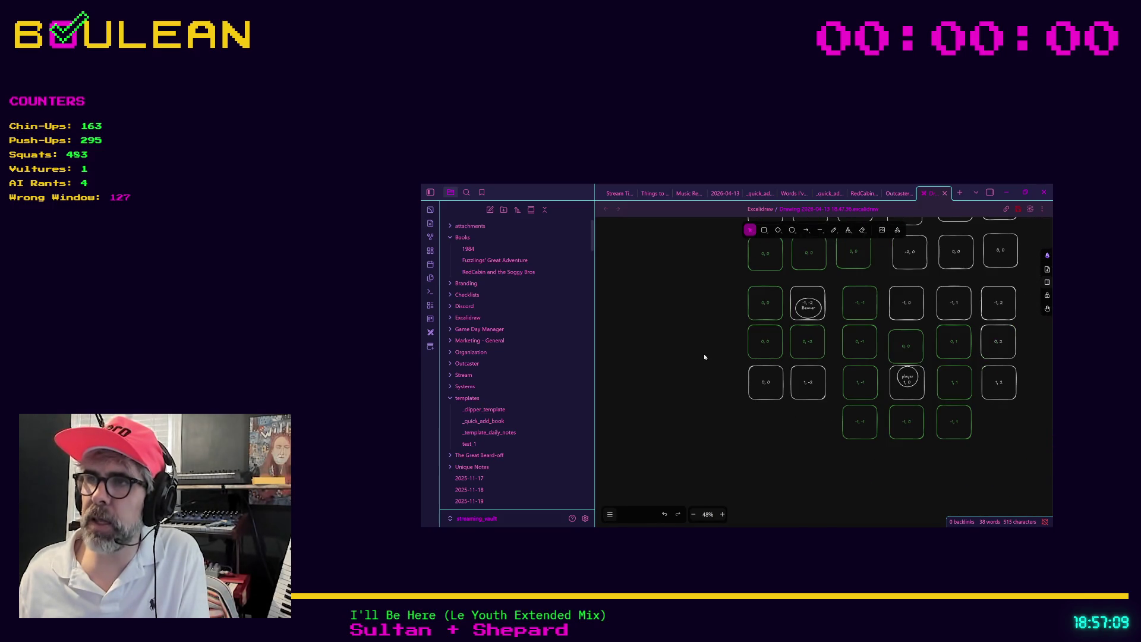
pyautogui.moveTo(719, 326); pyautogui.dragTo(633, 390)
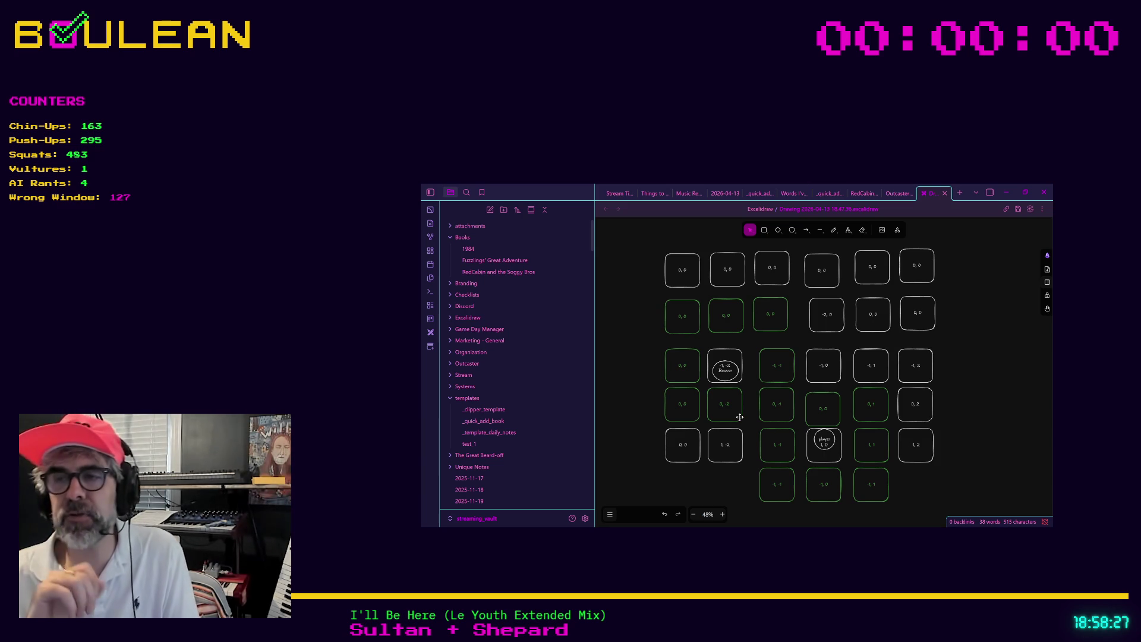
# - Copy the Bowser token into room 0,-1 and relabel the copy Goblin
pyautogui.click(774, 411)
pyautogui.click(717, 378)
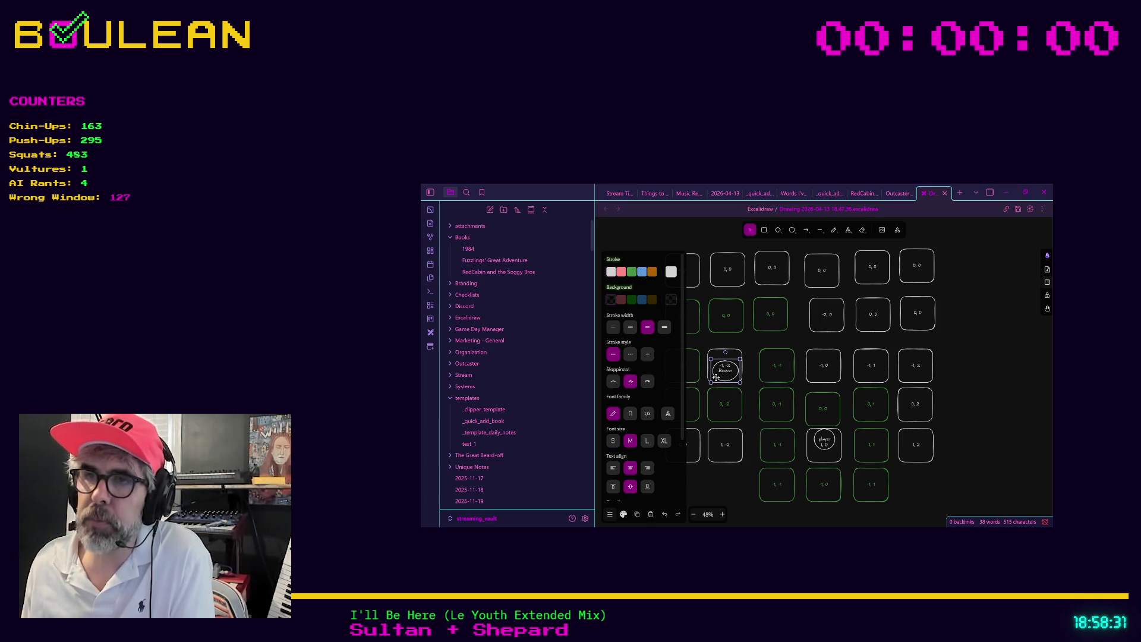
pyautogui.moveTo(717, 378); pyautogui.dragTo(768, 416)
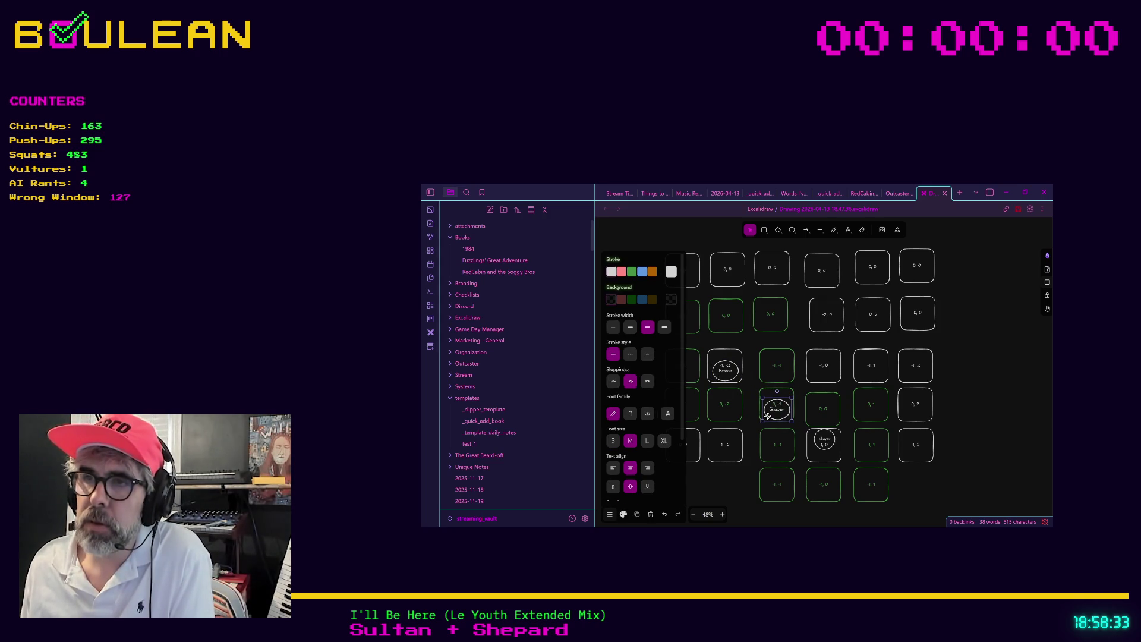
pyautogui.doubleClick(775, 409)
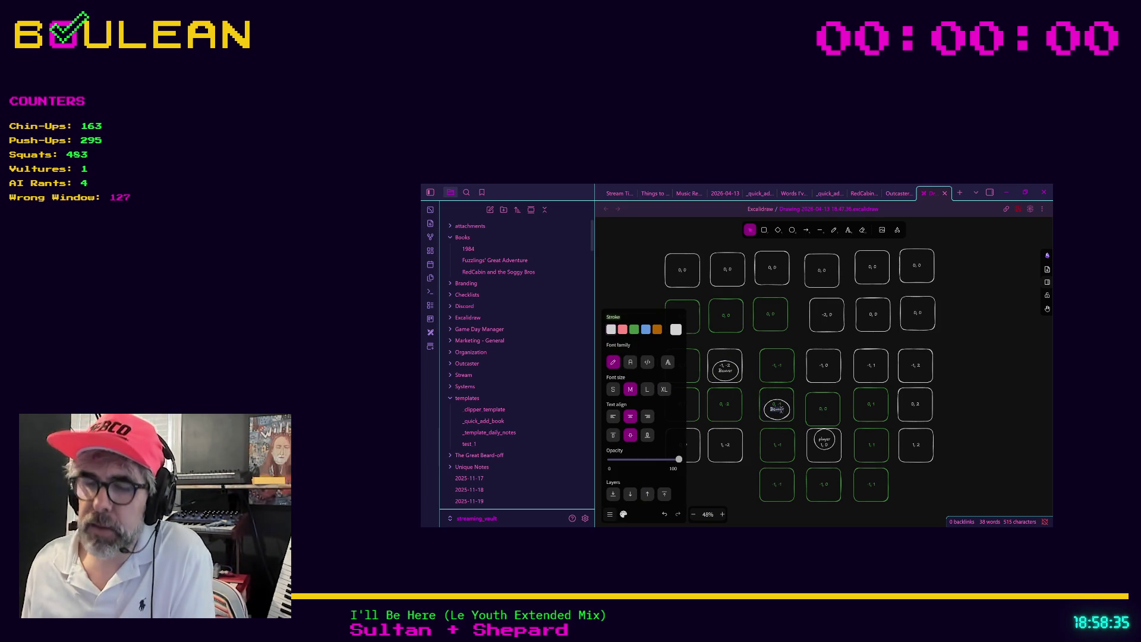
pyautogui.press('Escape')
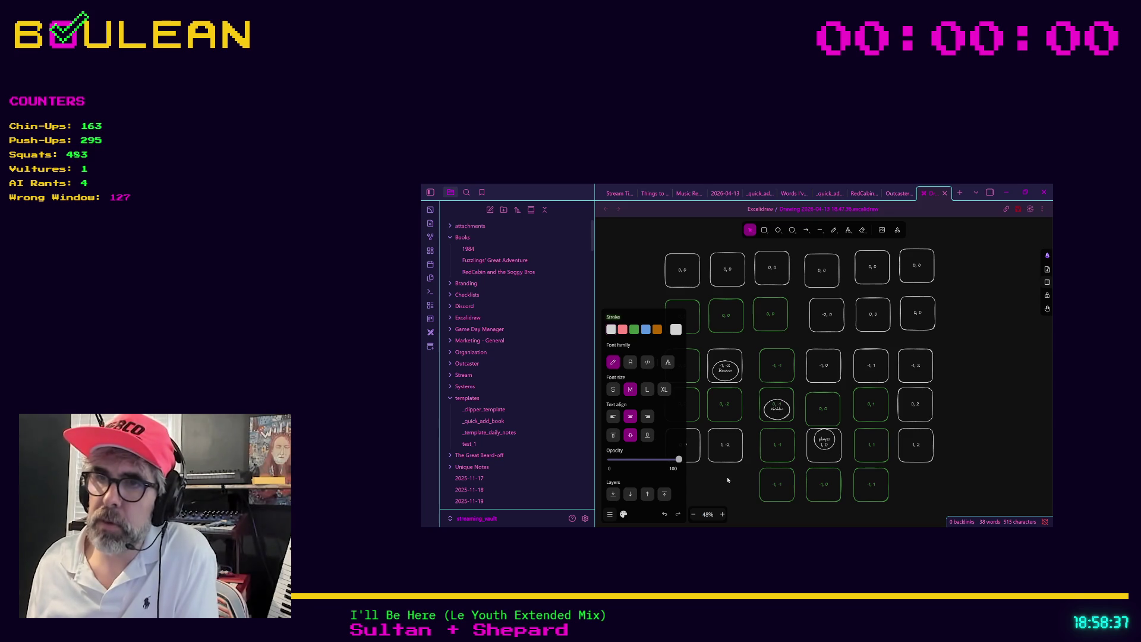
# - Give the Goblin token a green outline and place a copy in the top-right room
pyautogui.click(728, 480)
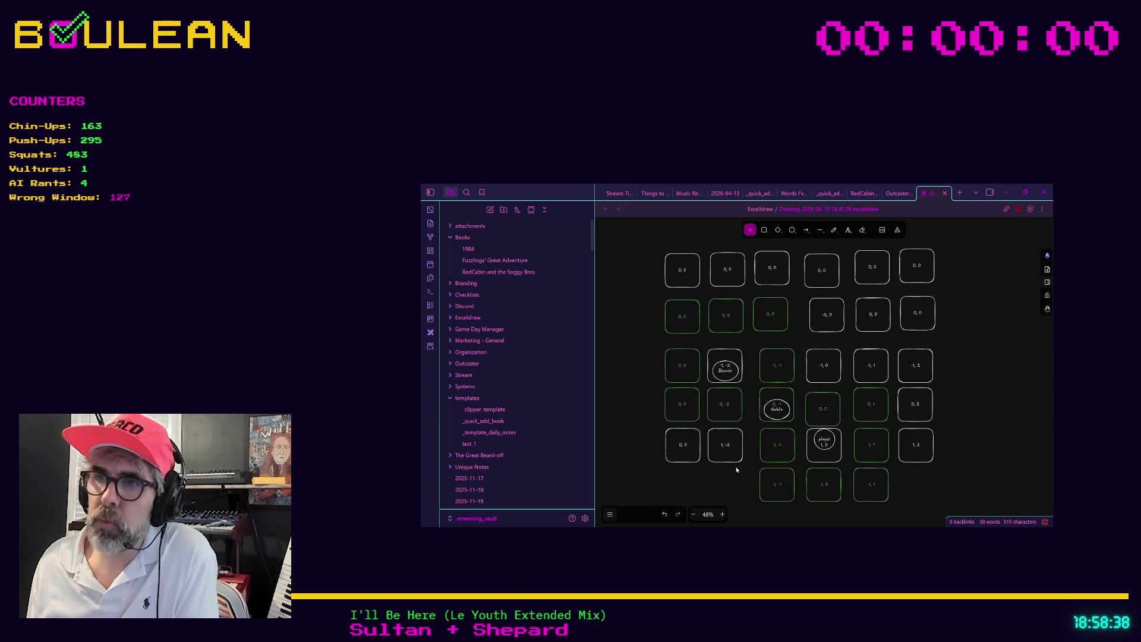
pyautogui.click(776, 416)
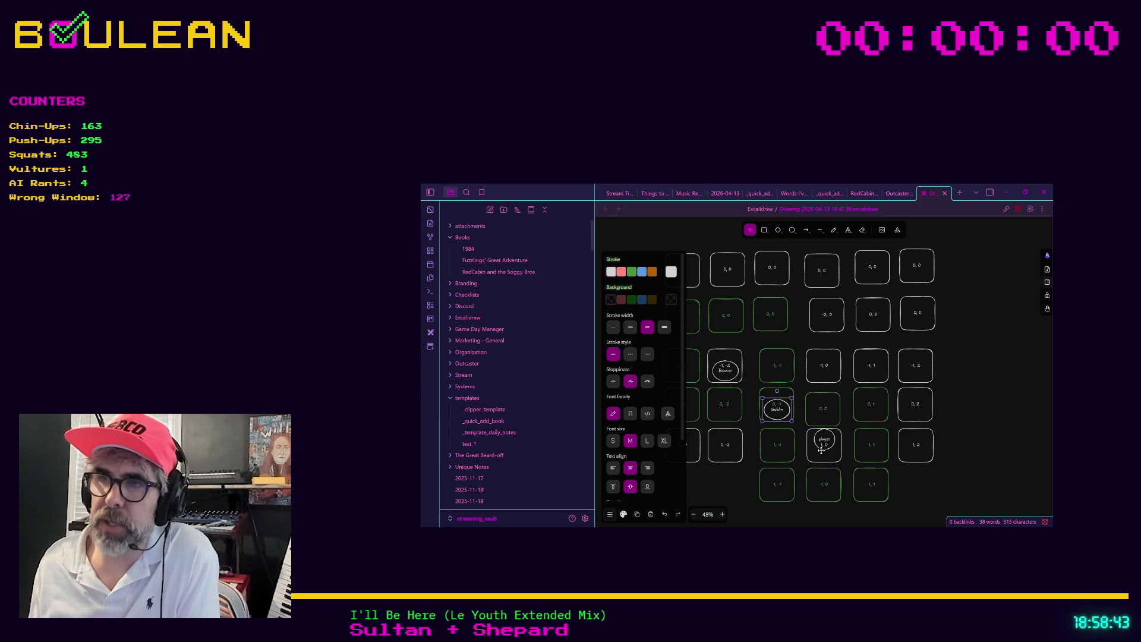
pyautogui.click(633, 273)
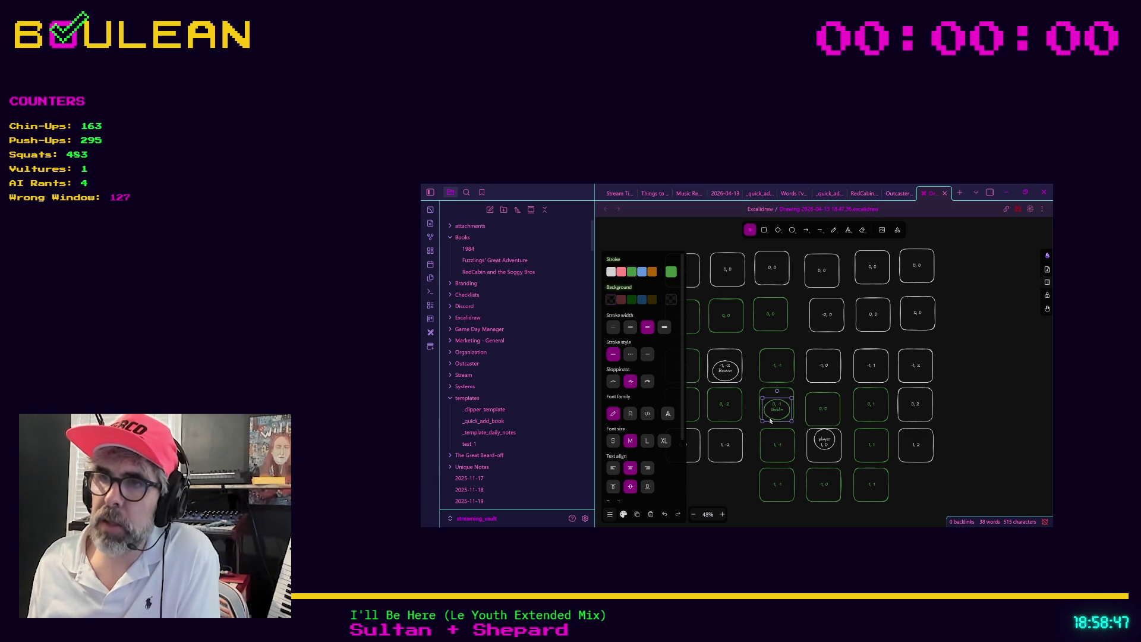
pyautogui.moveTo(770, 420)
pyautogui.mouseDown()
pyautogui.moveTo(910, 266)
pyautogui.moveTo(907, 276)
pyautogui.mouseUp()
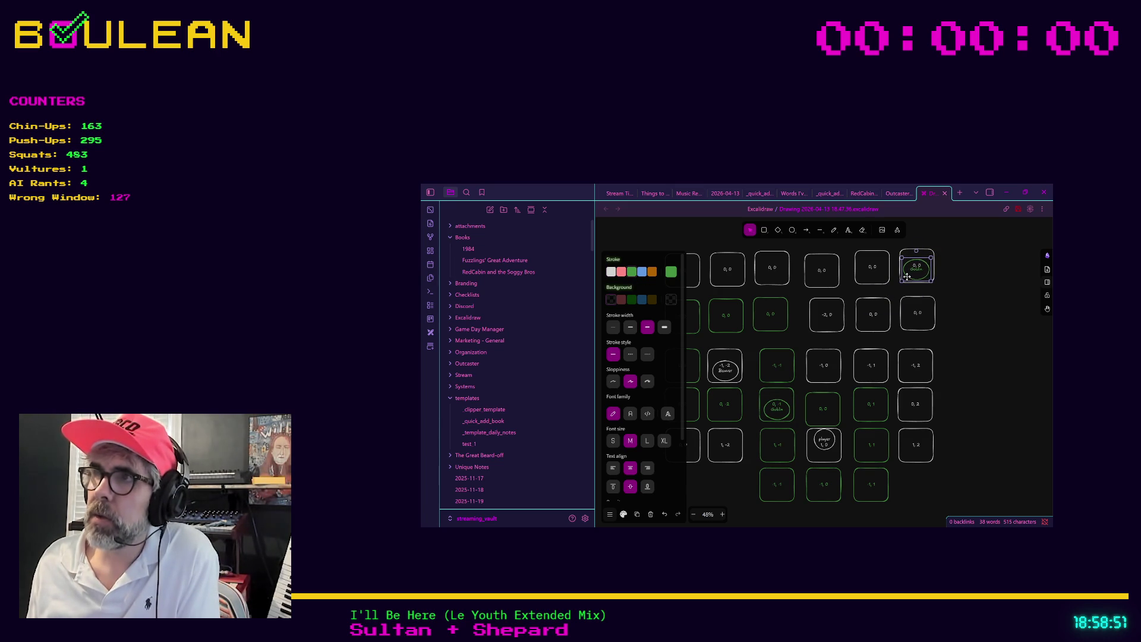
# - Turn the top-right token's outline red, then check the Goblin token and its neighbouring room
pyautogui.click(621, 271)
pyautogui.click(989, 346)
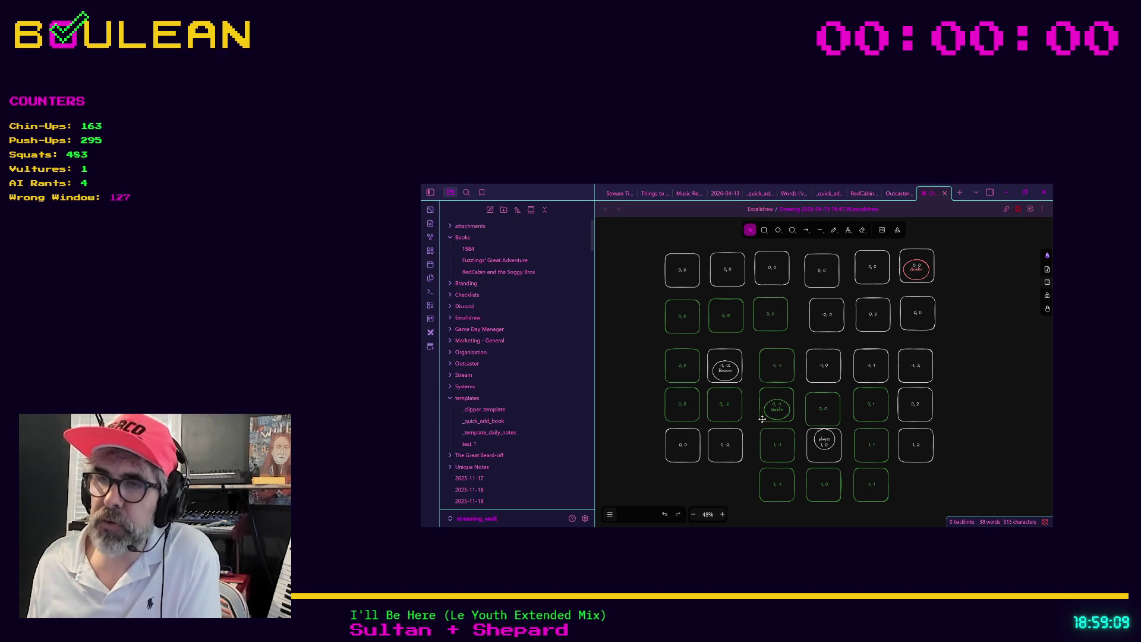
pyautogui.click(762, 417)
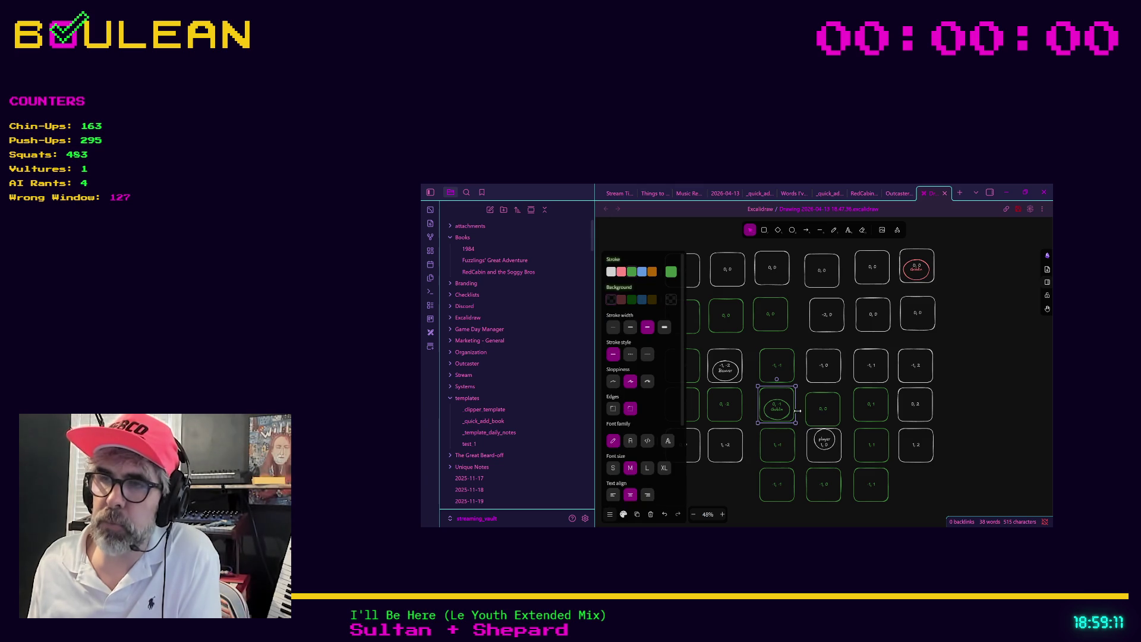
pyautogui.click(835, 412)
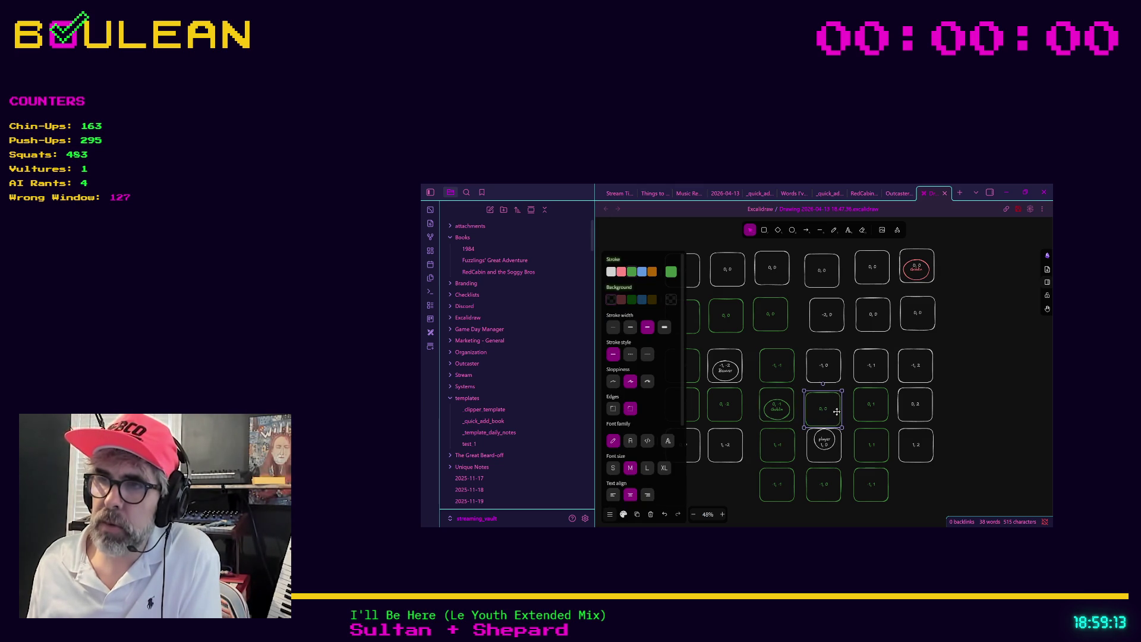
pyautogui.moveTo(837, 411); pyautogui.dragTo(838, 410)
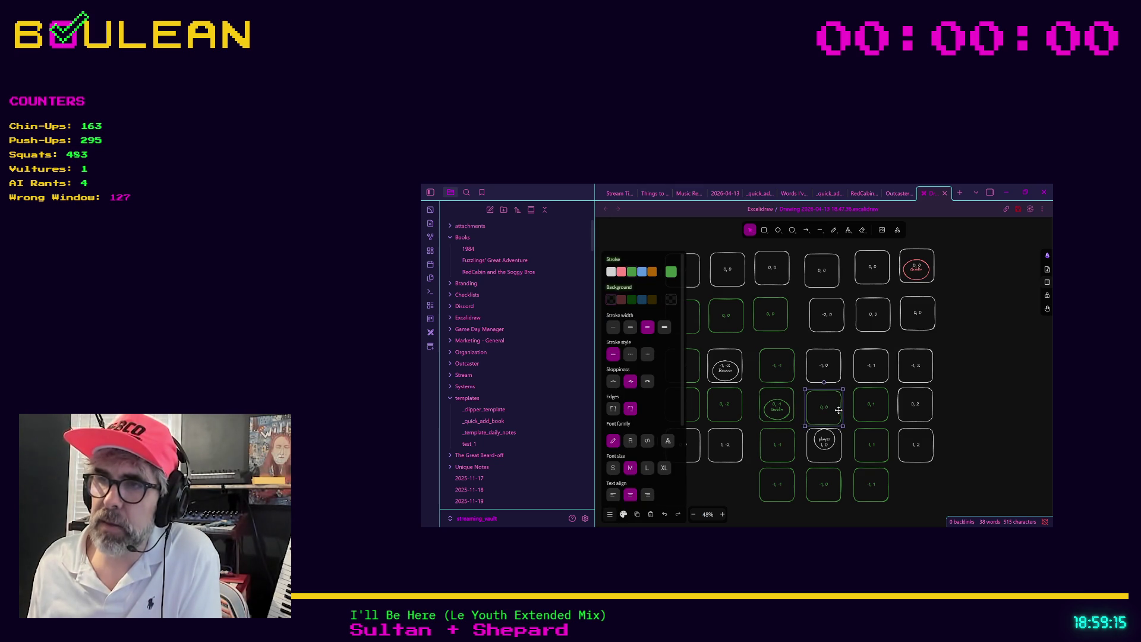
pyautogui.click(891, 470)
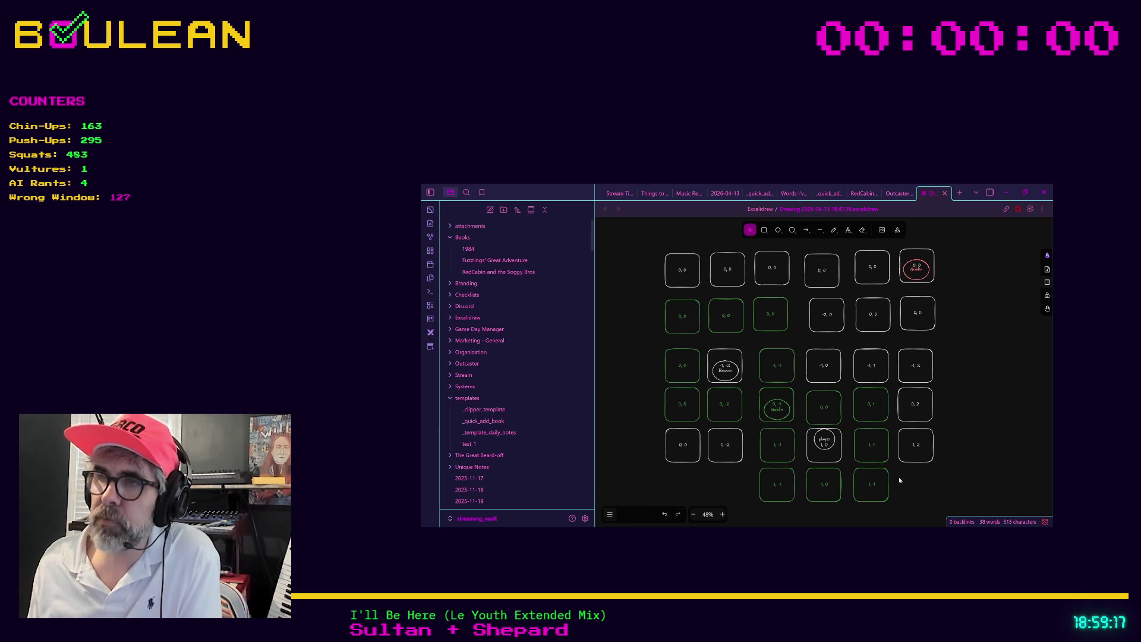
# - Reselect the red top-right token, cancel the text tool, and select the Bowser token
pyautogui.click(907, 280)
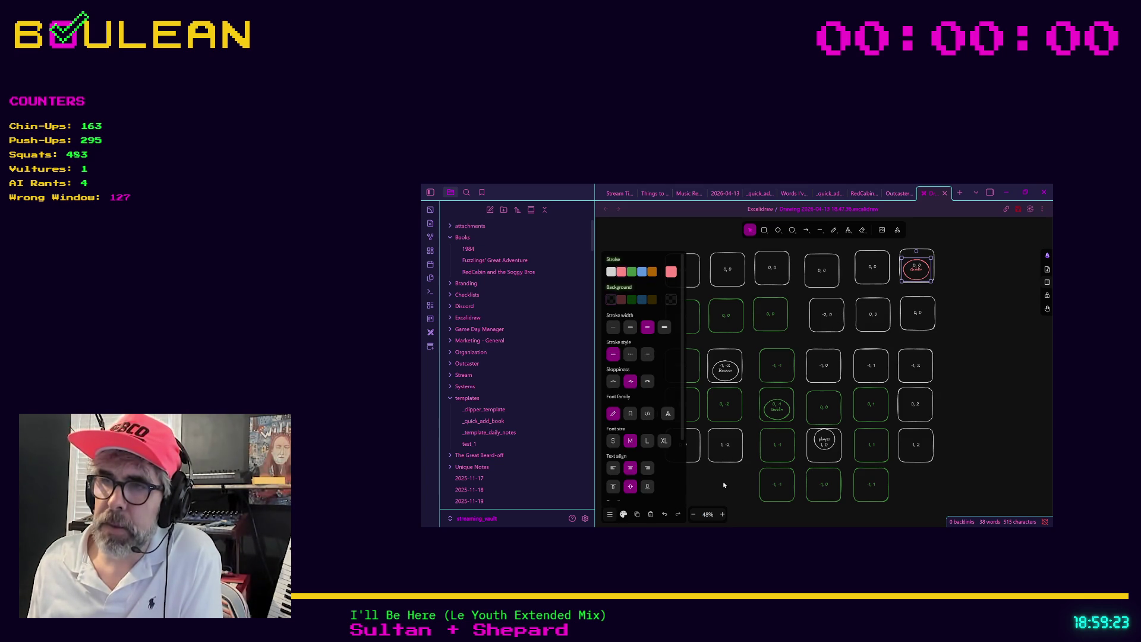
pyautogui.press('t')
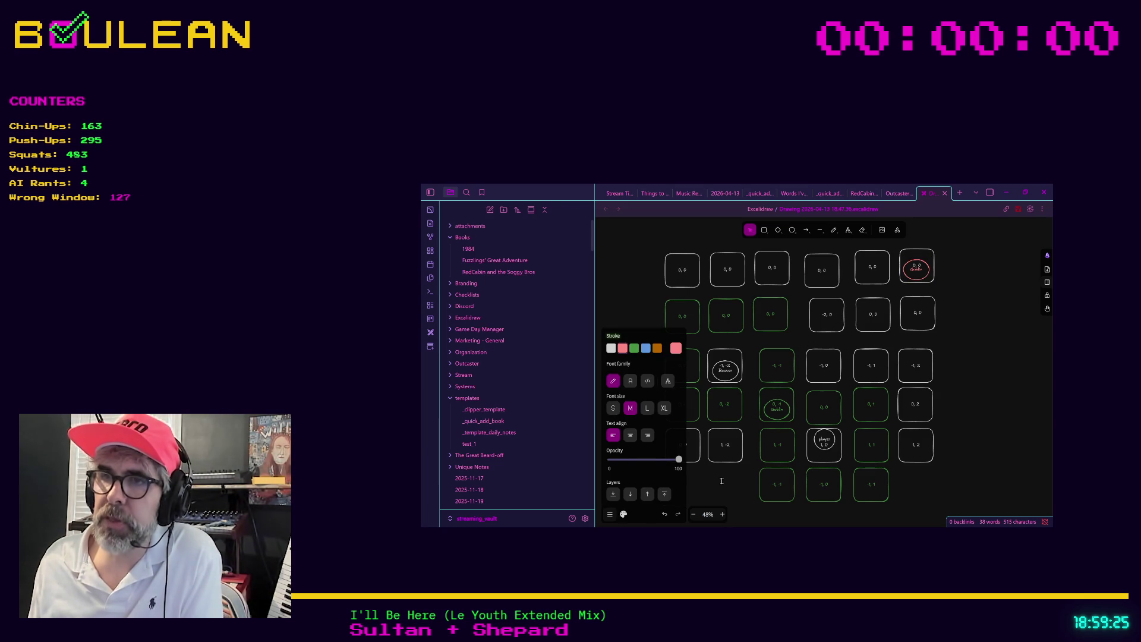
pyautogui.press('Escape')
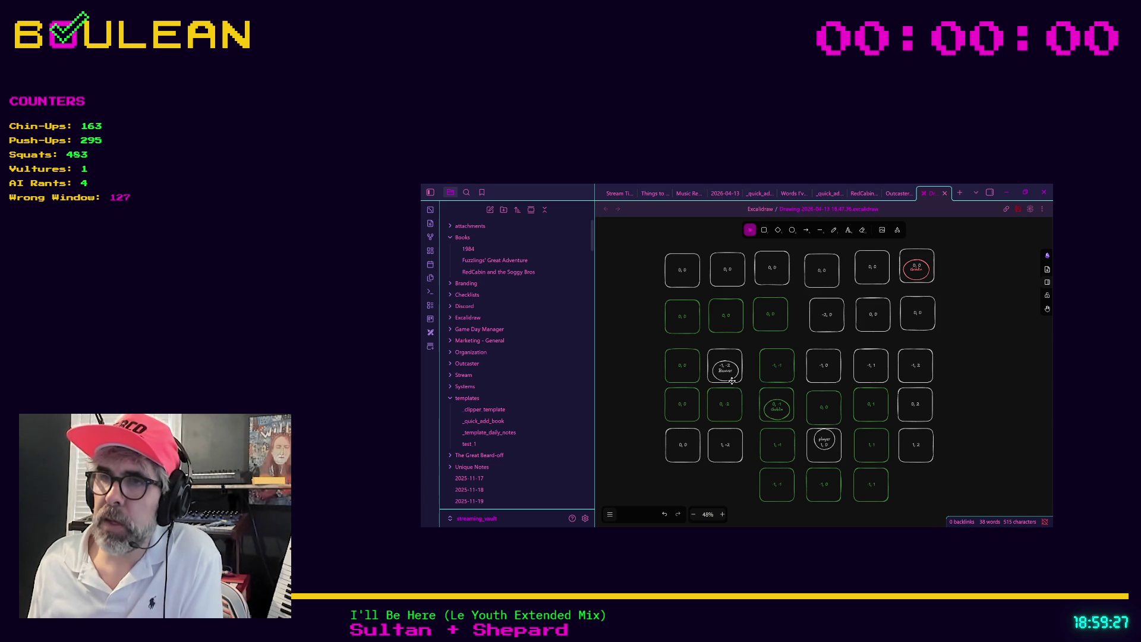
pyautogui.click(732, 380)
# - Move the Bowser token into the top 0,0 room and make the Fire label and room border green
pyautogui.moveTo(734, 378); pyautogui.dragTo(735, 281)
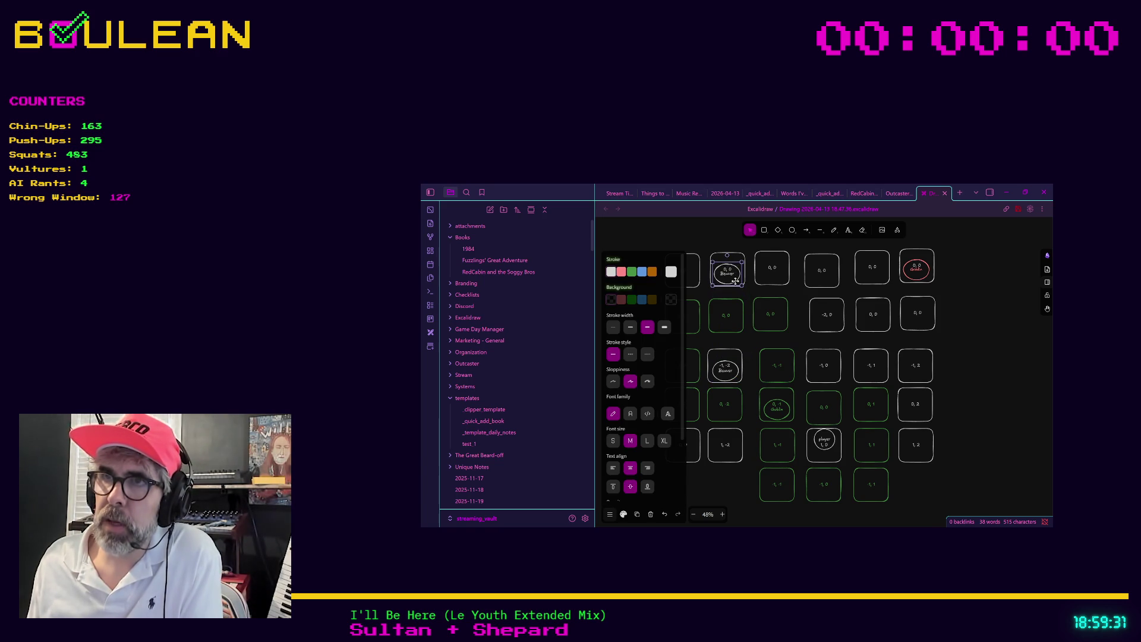
pyautogui.click(730, 280)
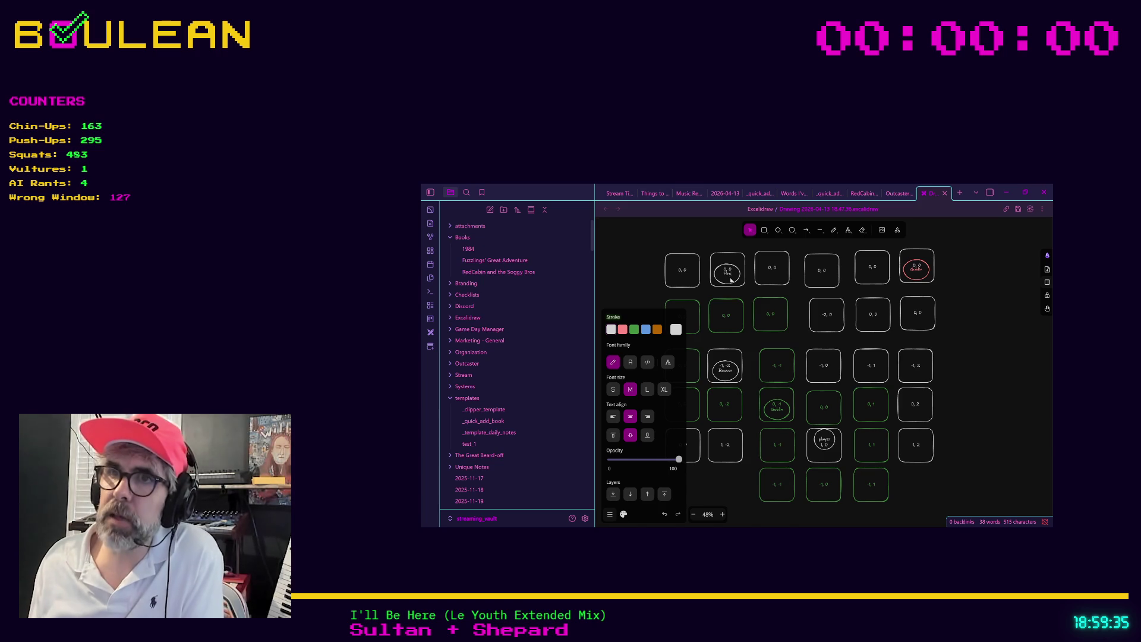
pyautogui.click(634, 329)
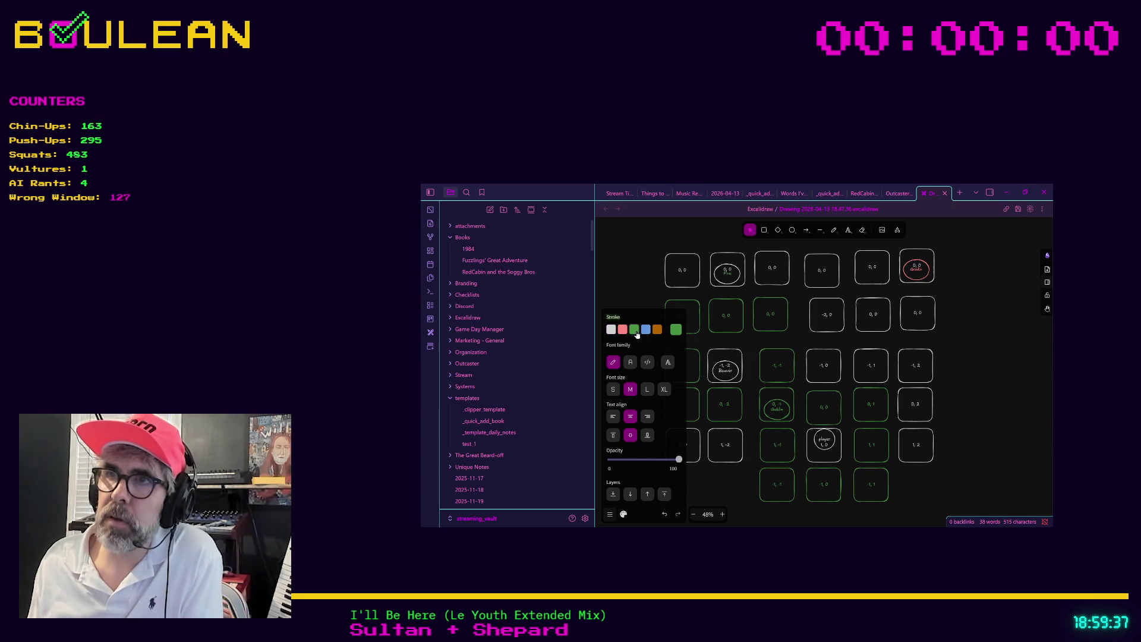
pyautogui.click(711, 285)
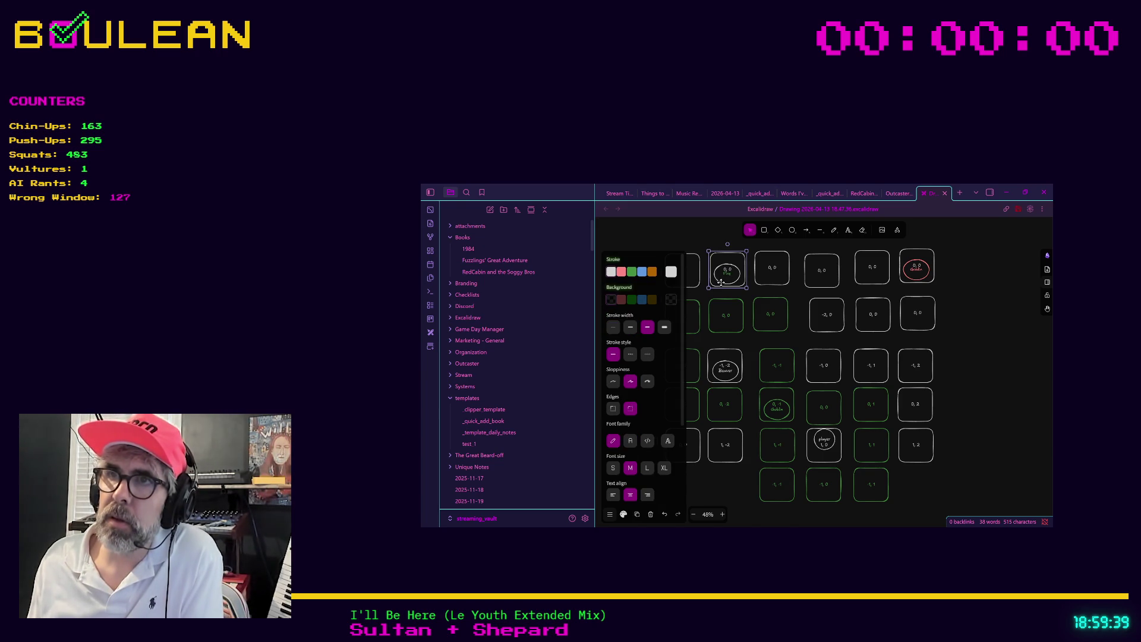
pyautogui.click(633, 271)
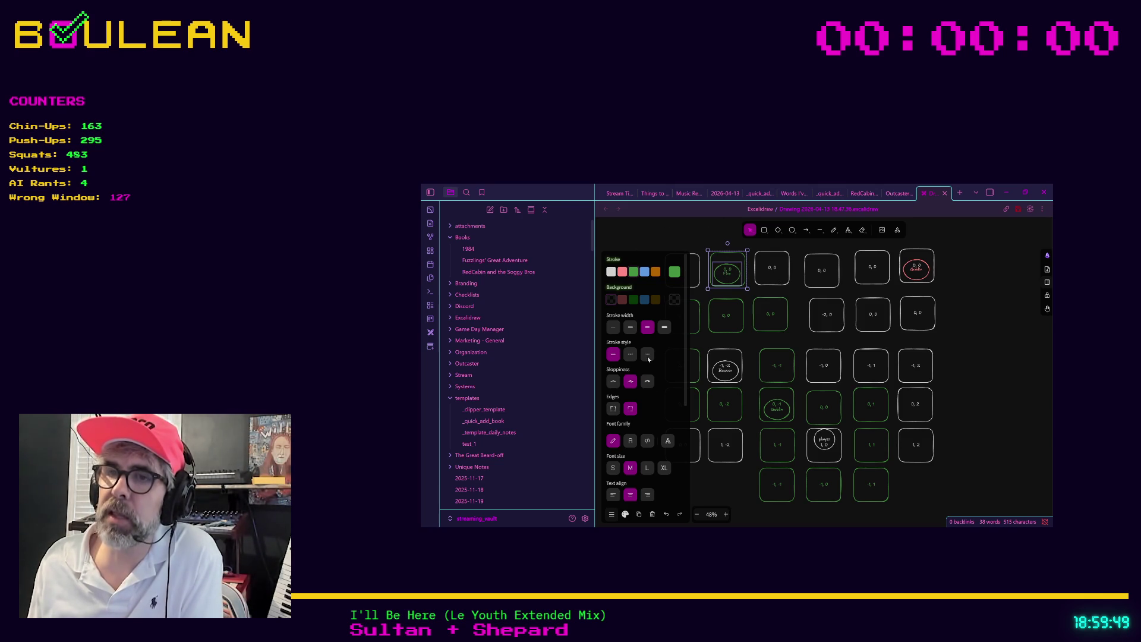
pyautogui.click(703, 490)
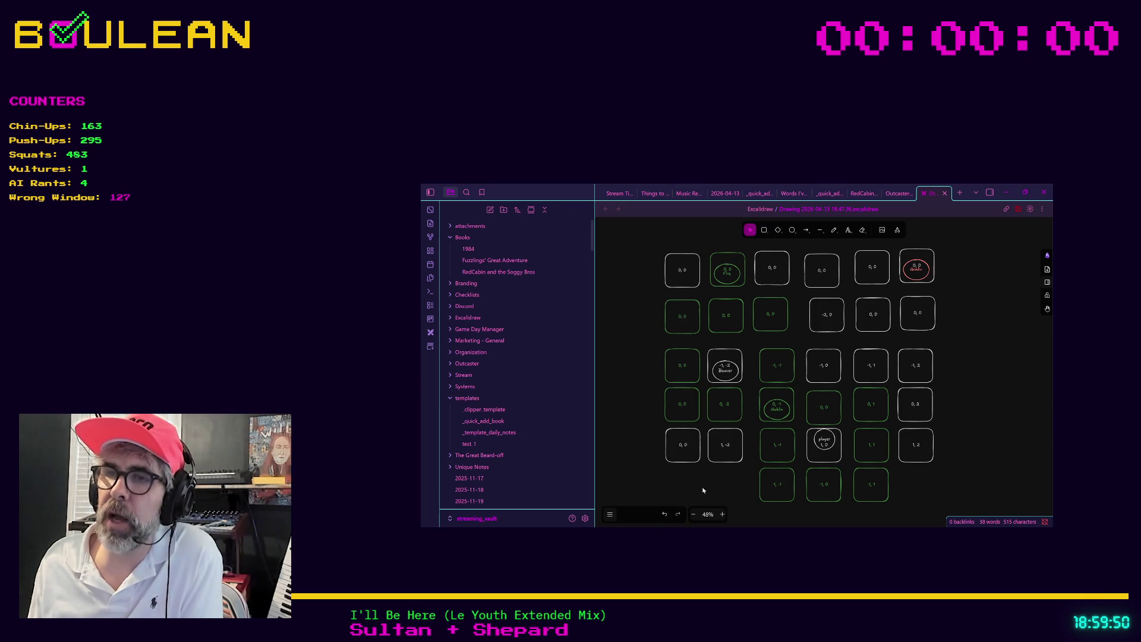
pyautogui.click(693, 254)
pyautogui.click(761, 284)
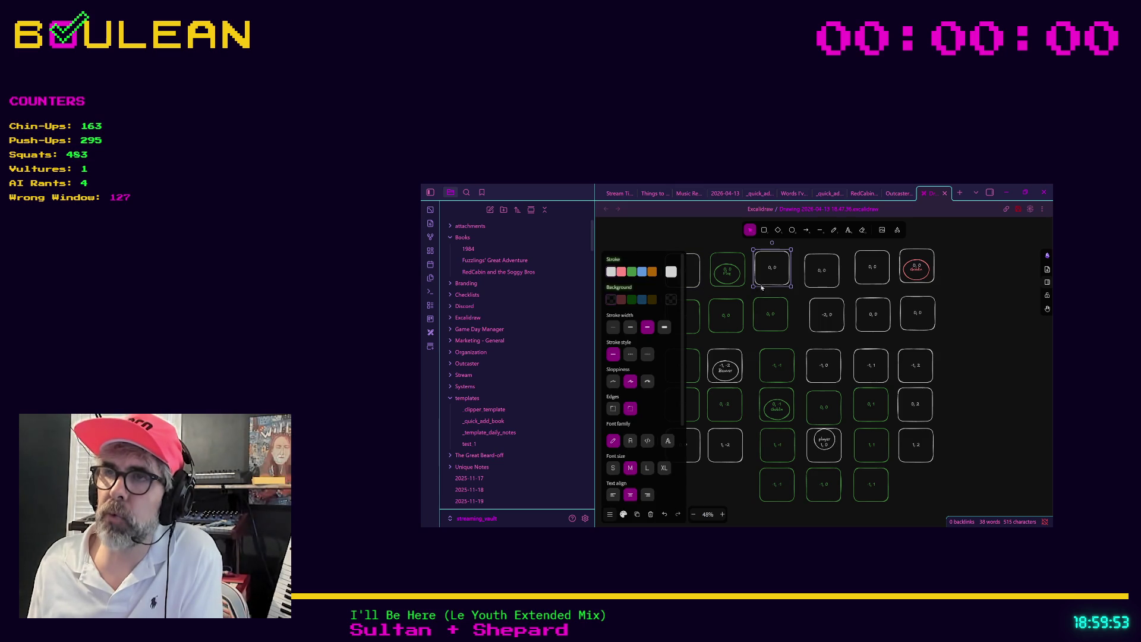
pyautogui.click(812, 286)
pyautogui.click(811, 314)
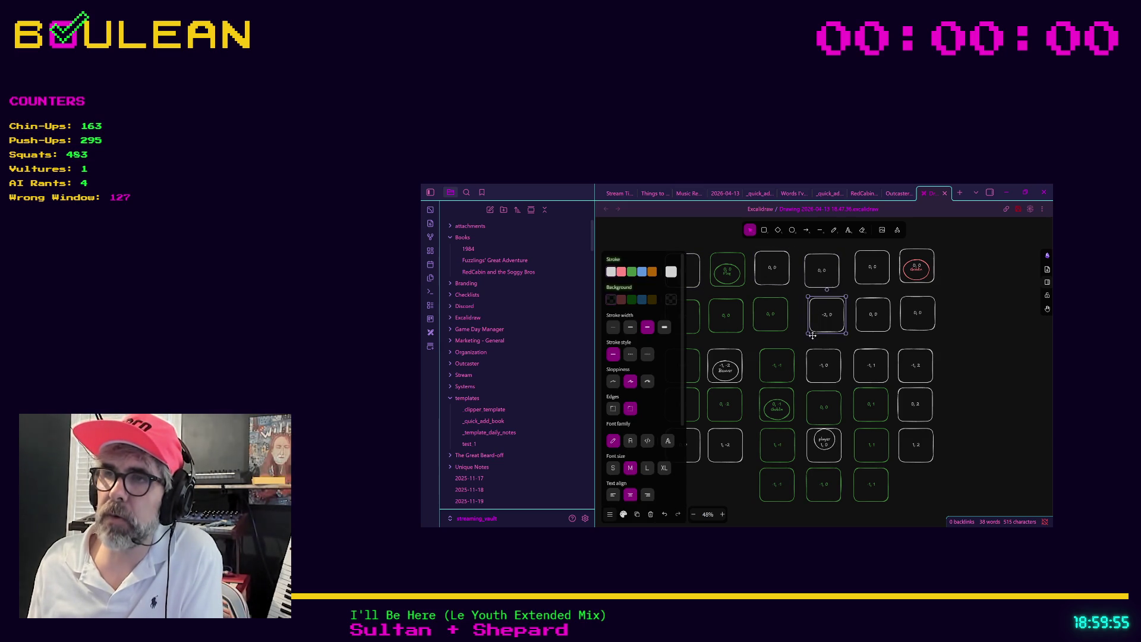
pyautogui.click(813, 350)
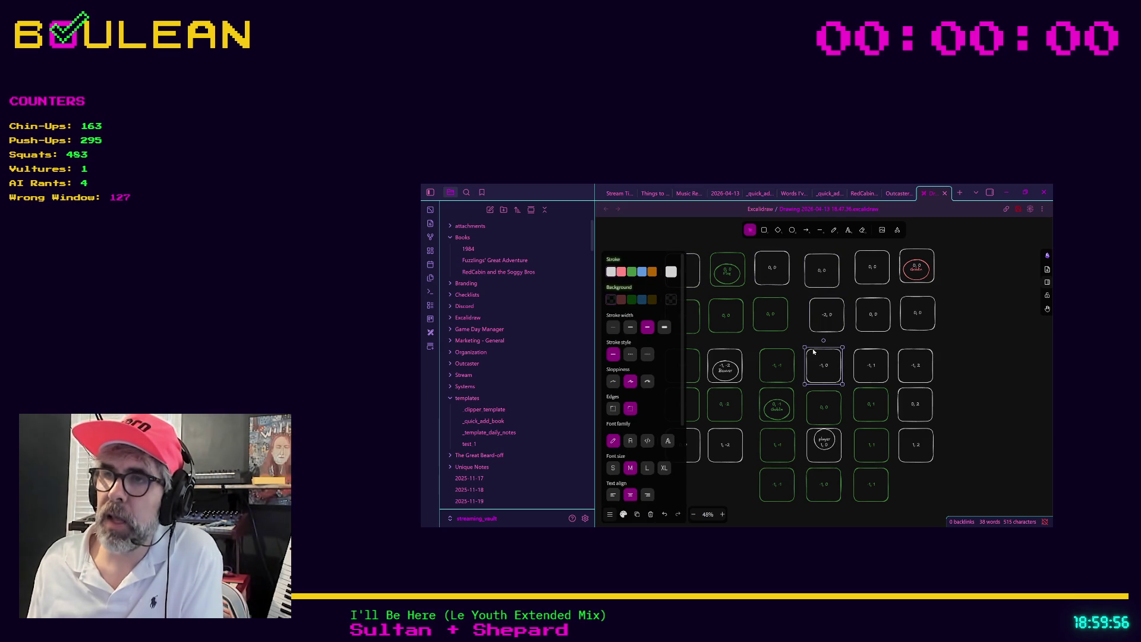
pyautogui.click(741, 362)
pyautogui.click(715, 462)
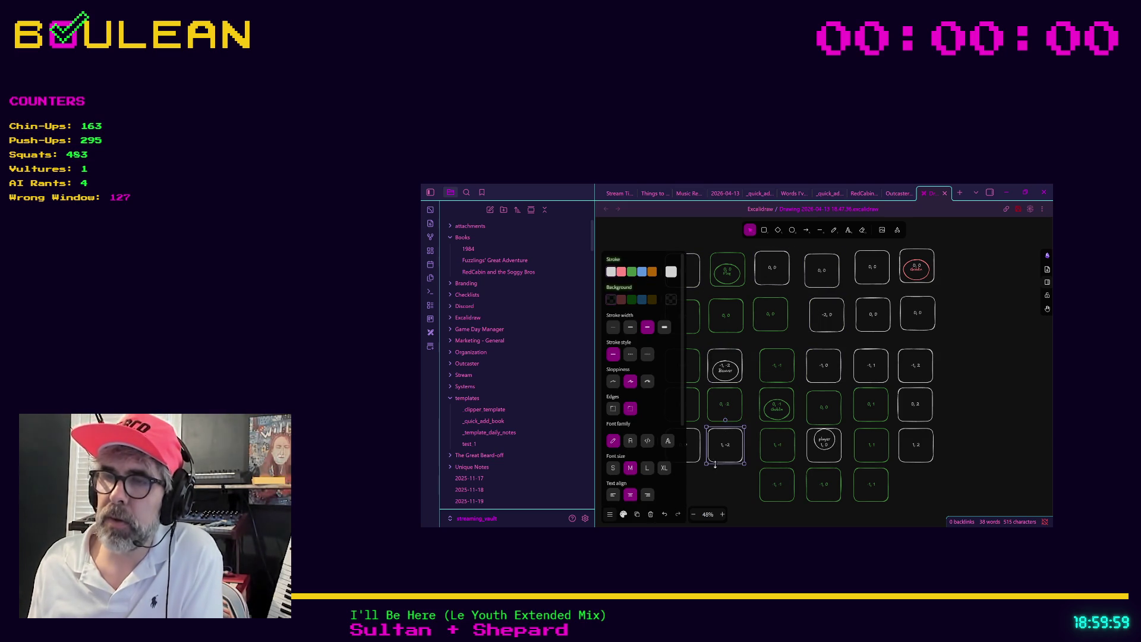
pyautogui.click(717, 481)
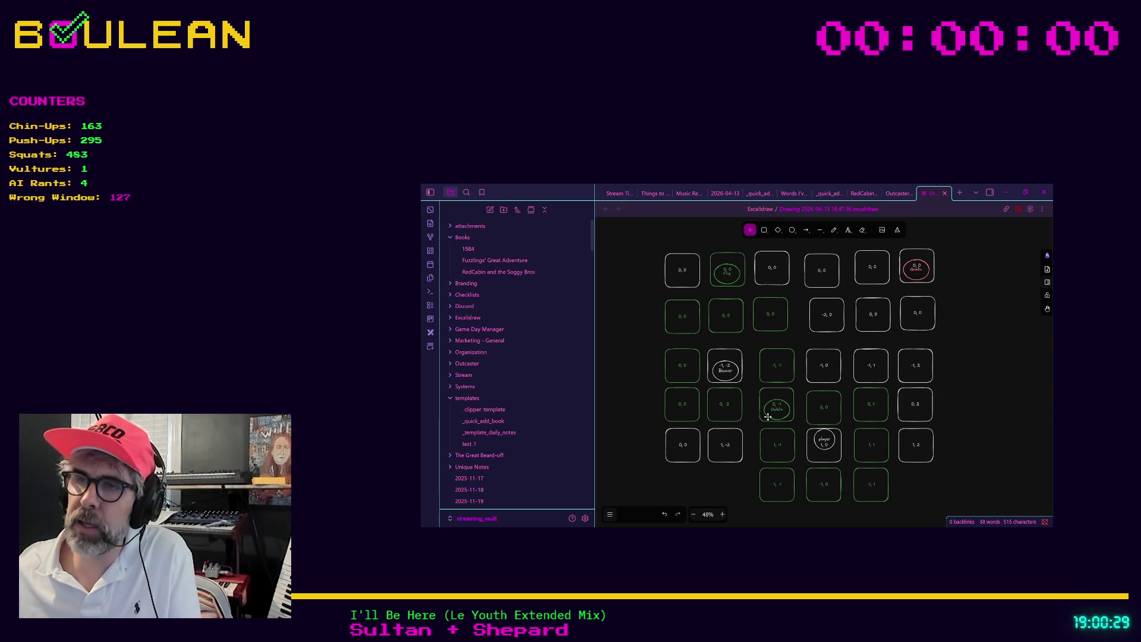
# - Drag the green Goblin token down and left into the 1, -2 room, then deselect
pyautogui.moveTo(768, 419); pyautogui.dragTo(767, 459)
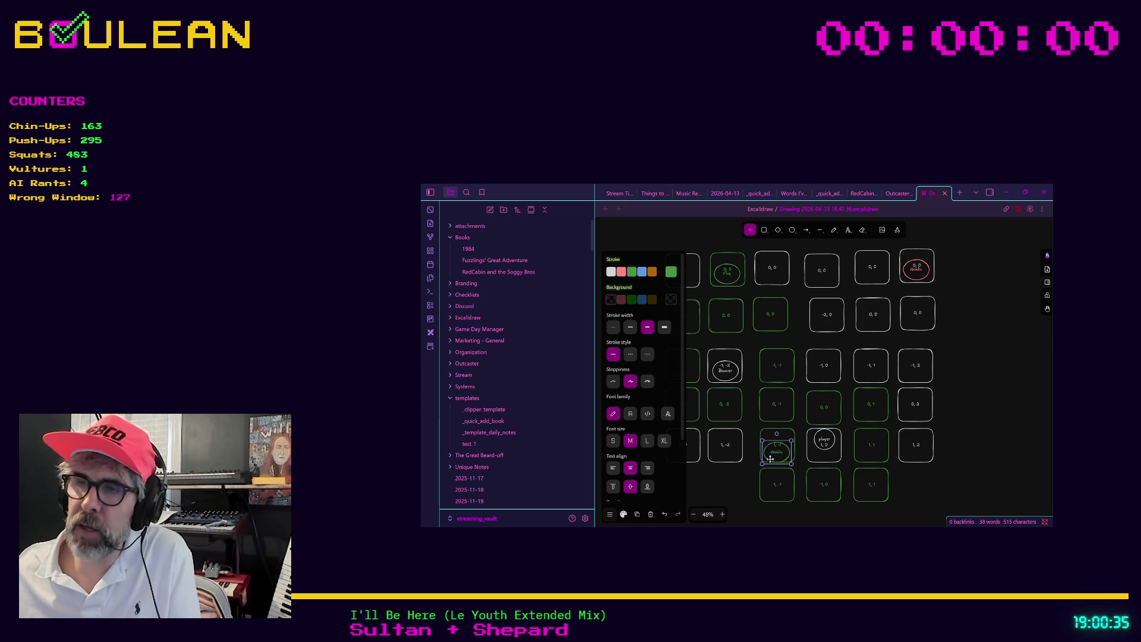
pyautogui.moveTo(770, 458); pyautogui.dragTo(720, 458)
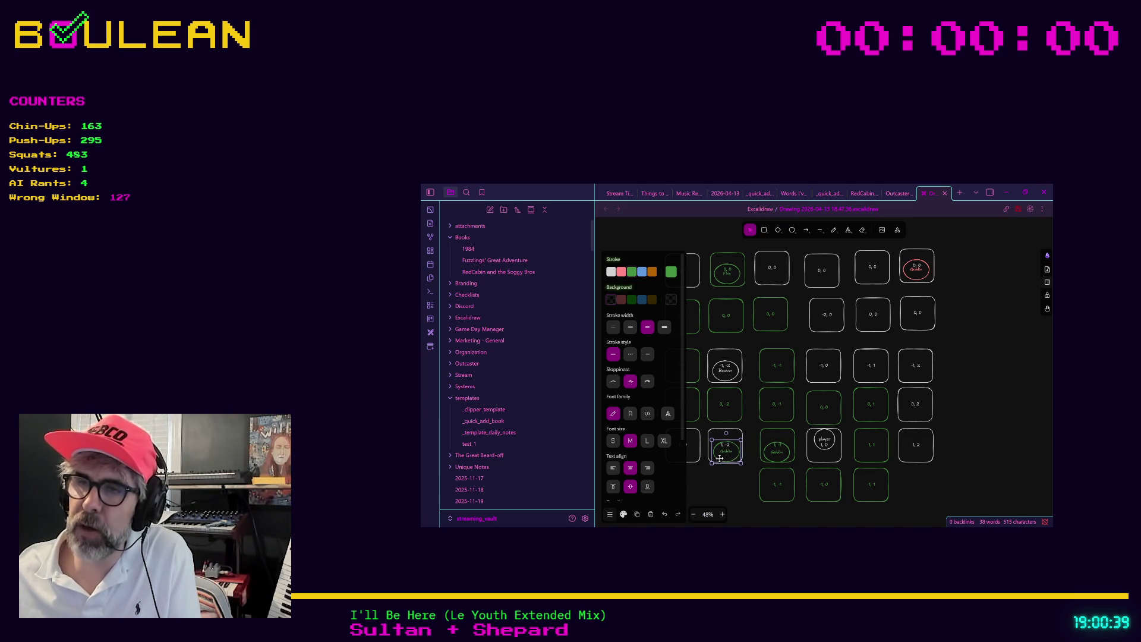
pyautogui.click(719, 479)
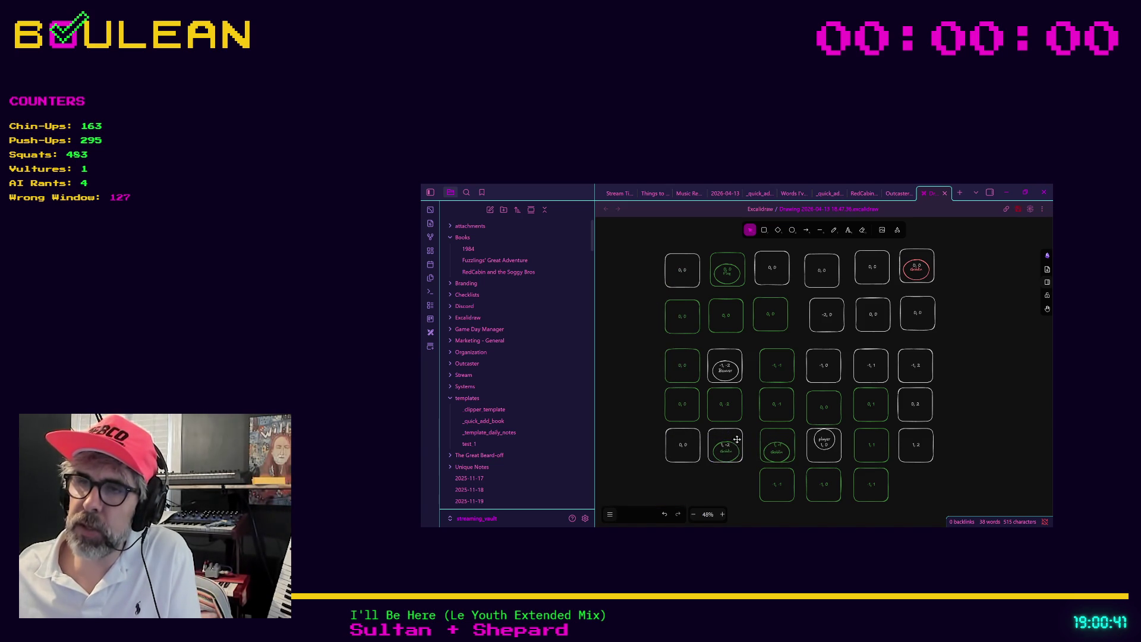
pyautogui.click(741, 439)
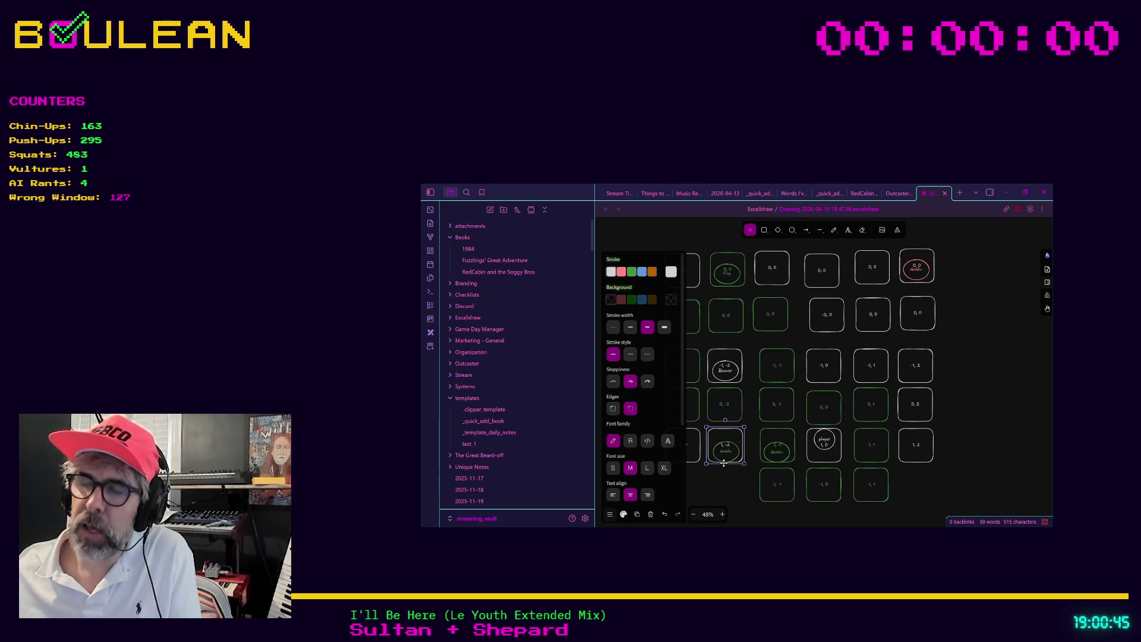
pyautogui.click(724, 478)
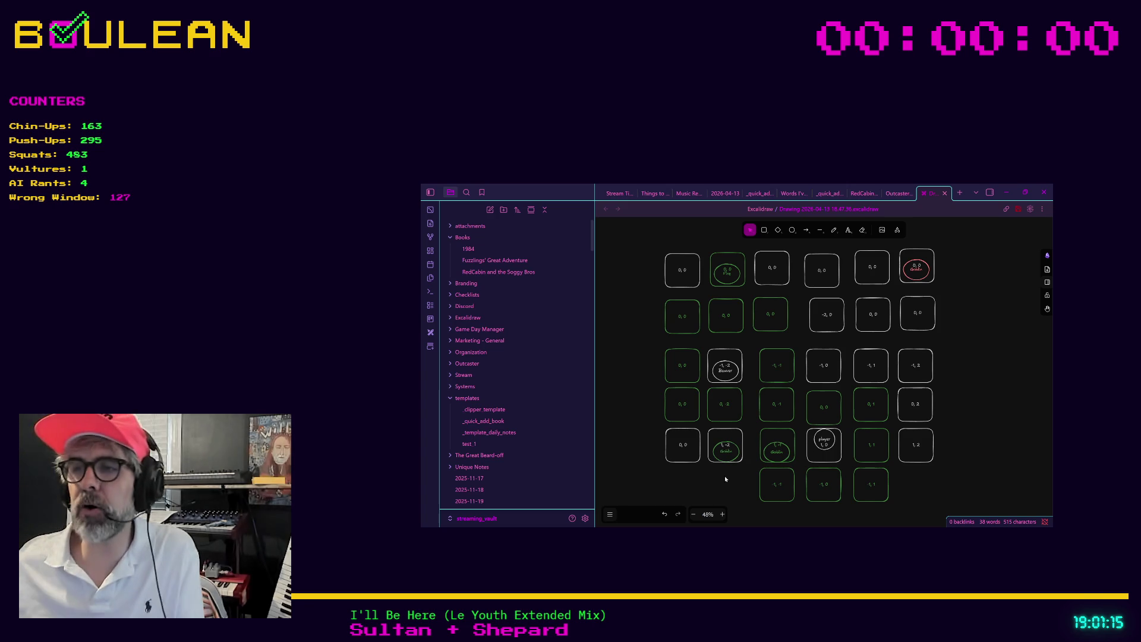
# - Select the player token in the 1, 0 room, then switch to the game project and run it with F5
pyautogui.click(813, 447)
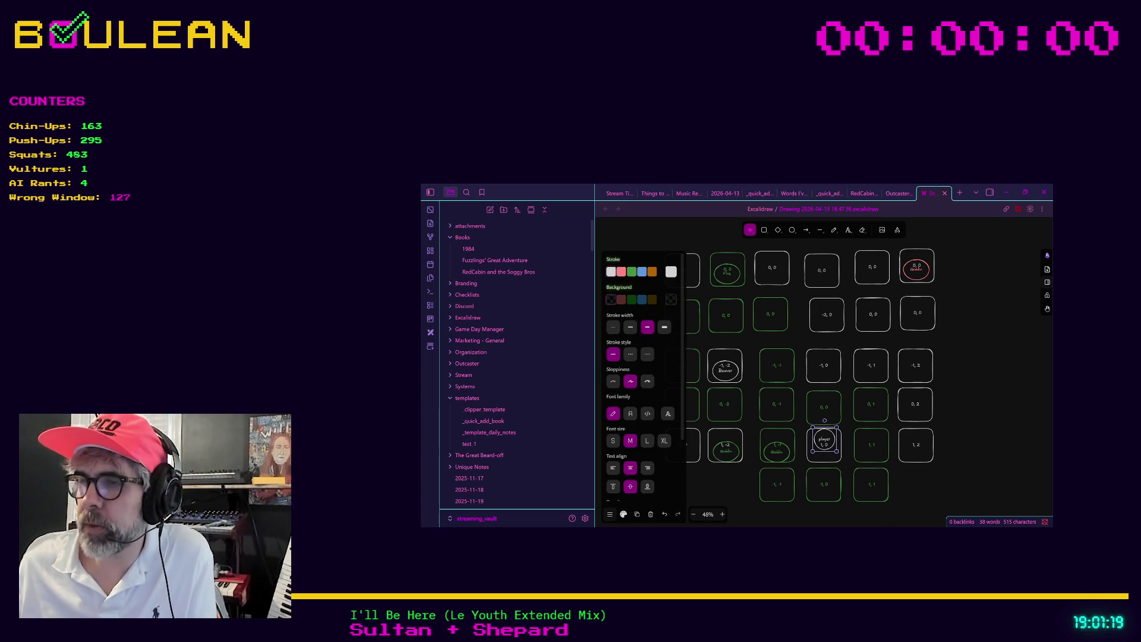
pyautogui.hotkey('alt', 'Tab')
pyautogui.press('F5')
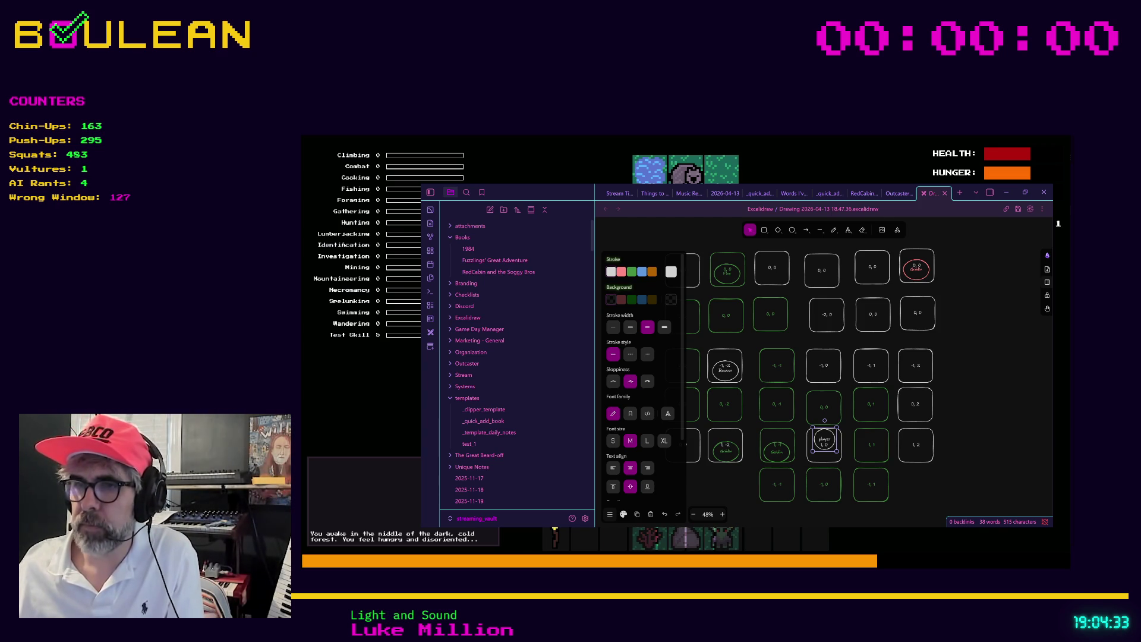
pyautogui.click(735, 482)
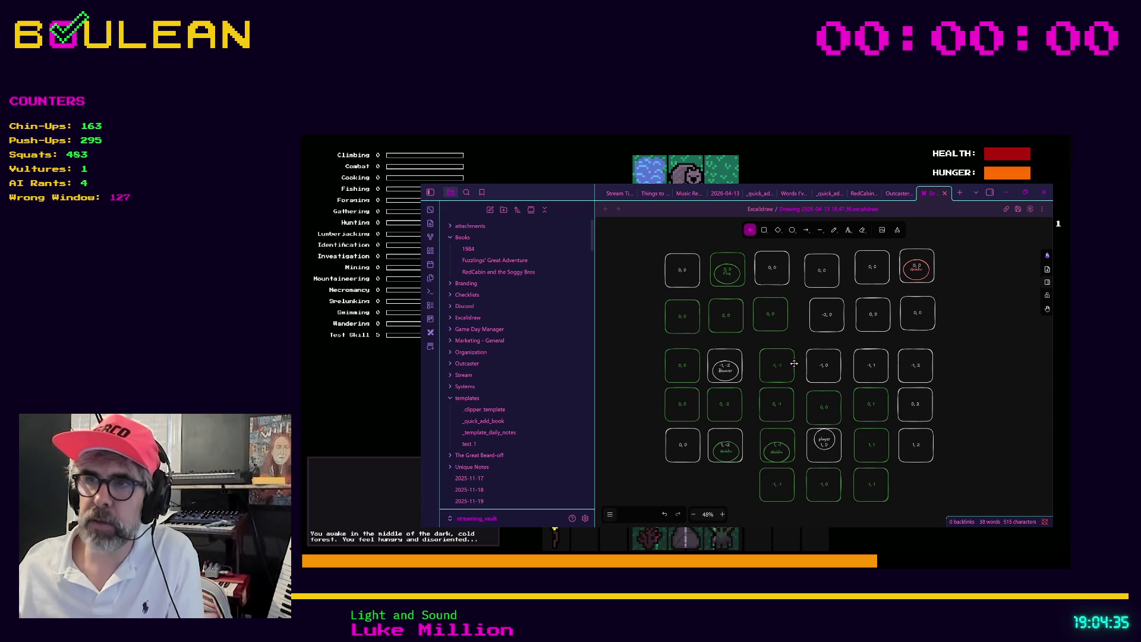
pyautogui.click(784, 382)
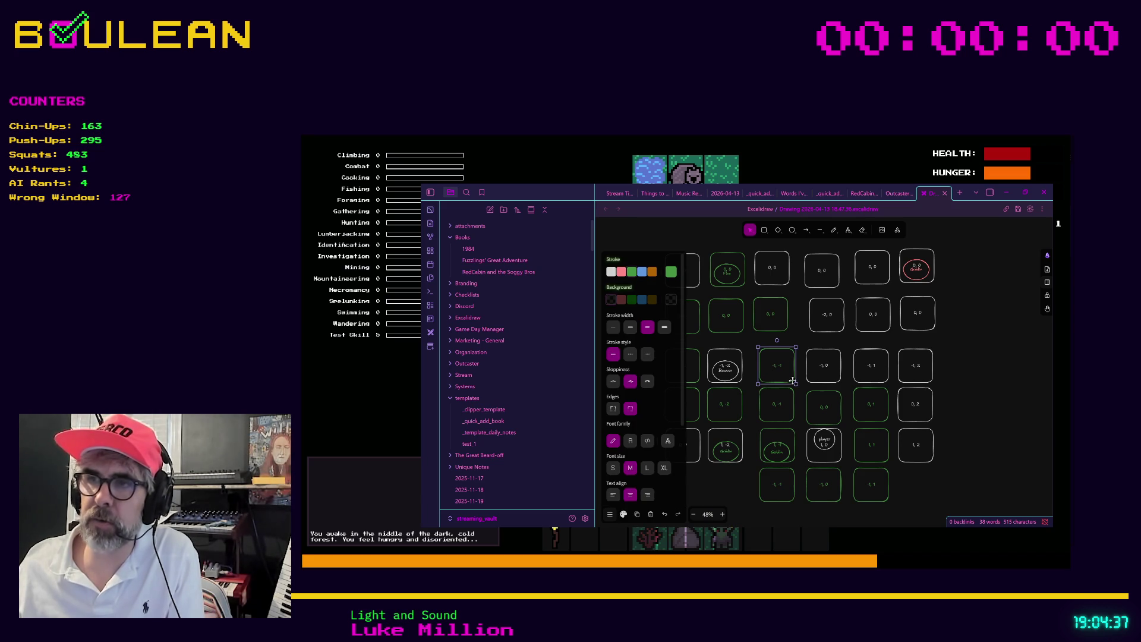
pyautogui.click(793, 408)
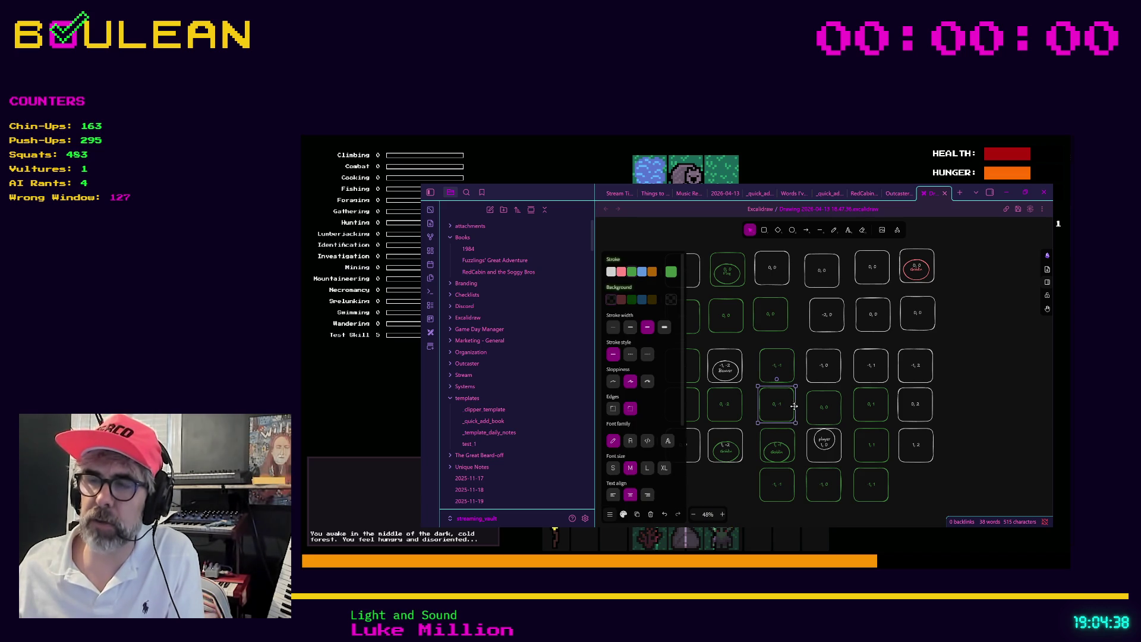
pyautogui.click(791, 438)
pyautogui.click(793, 483)
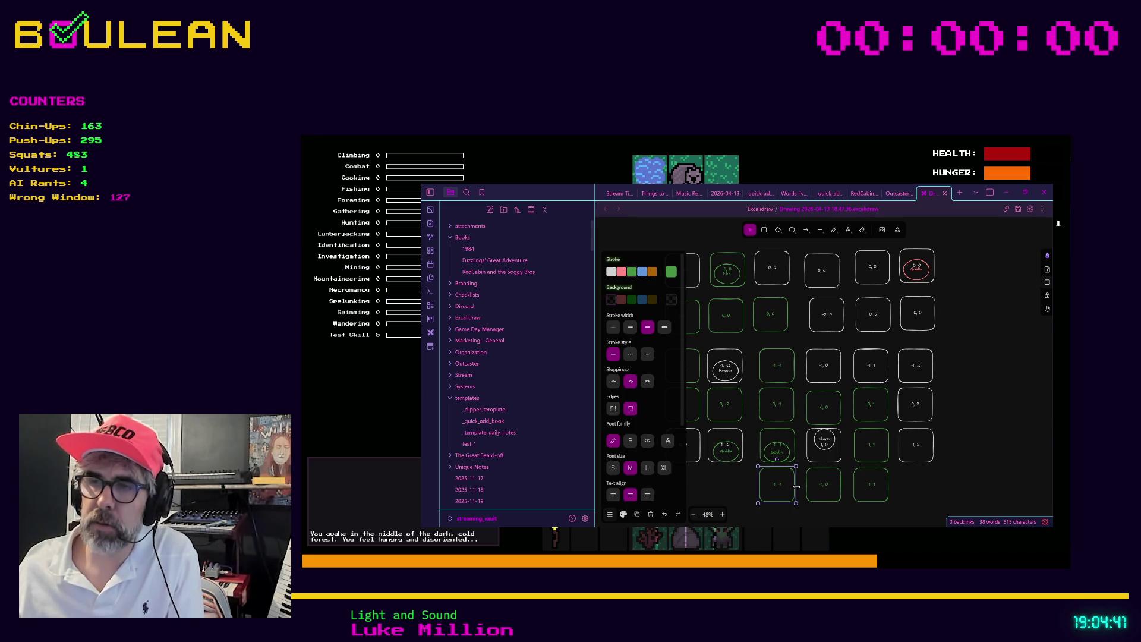
pyautogui.click(809, 496)
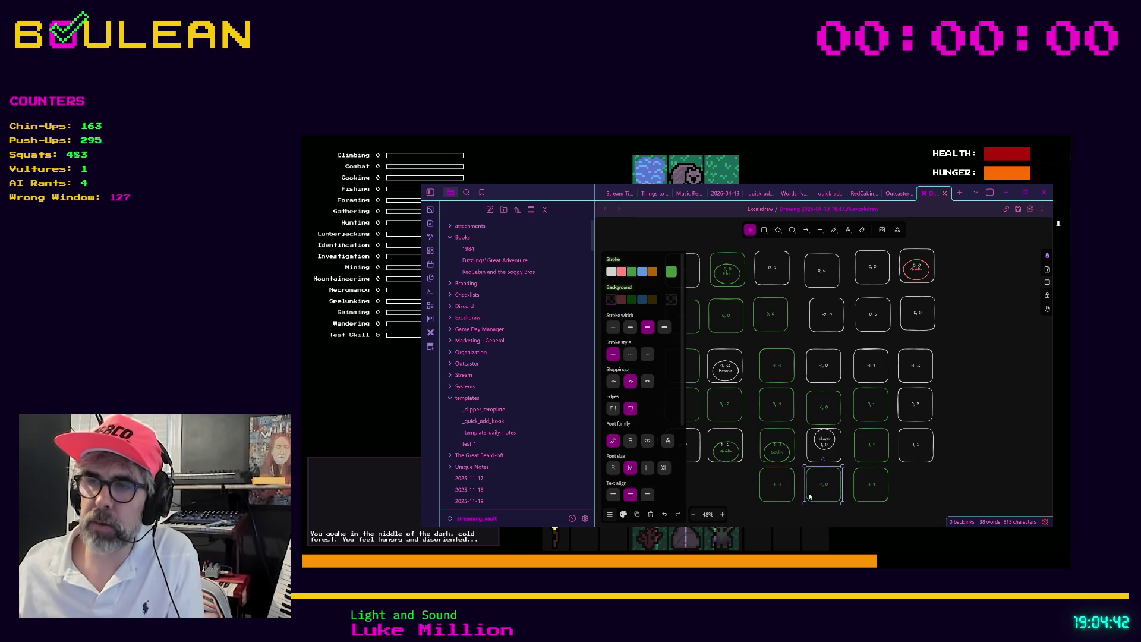
pyautogui.click(739, 508)
pyautogui.click(761, 480)
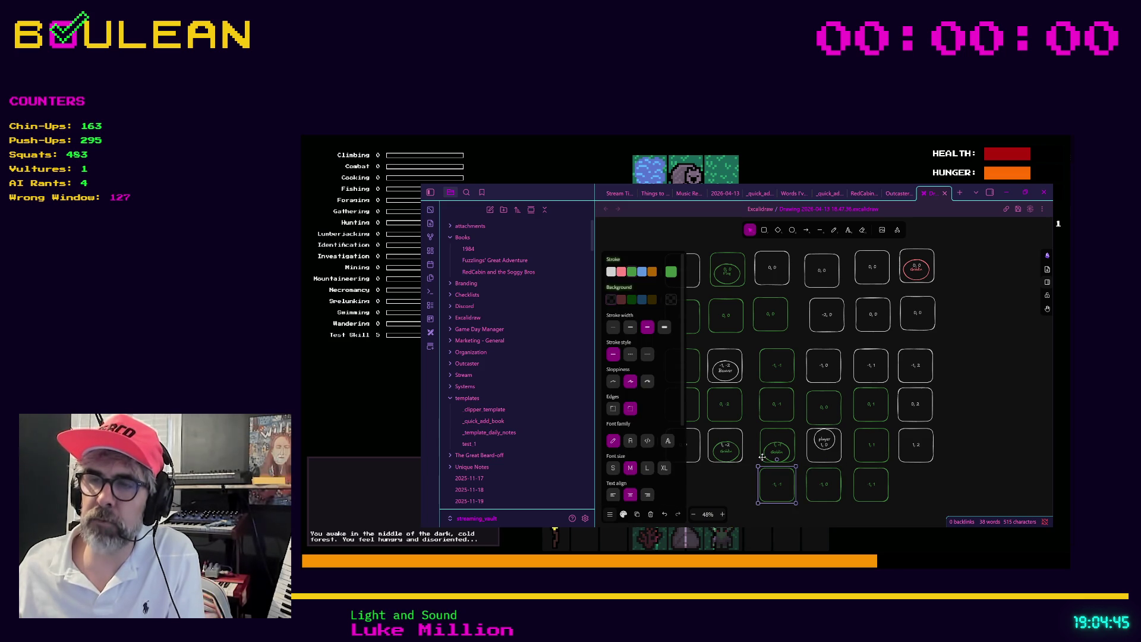
pyautogui.click(763, 457)
pyautogui.click(762, 423)
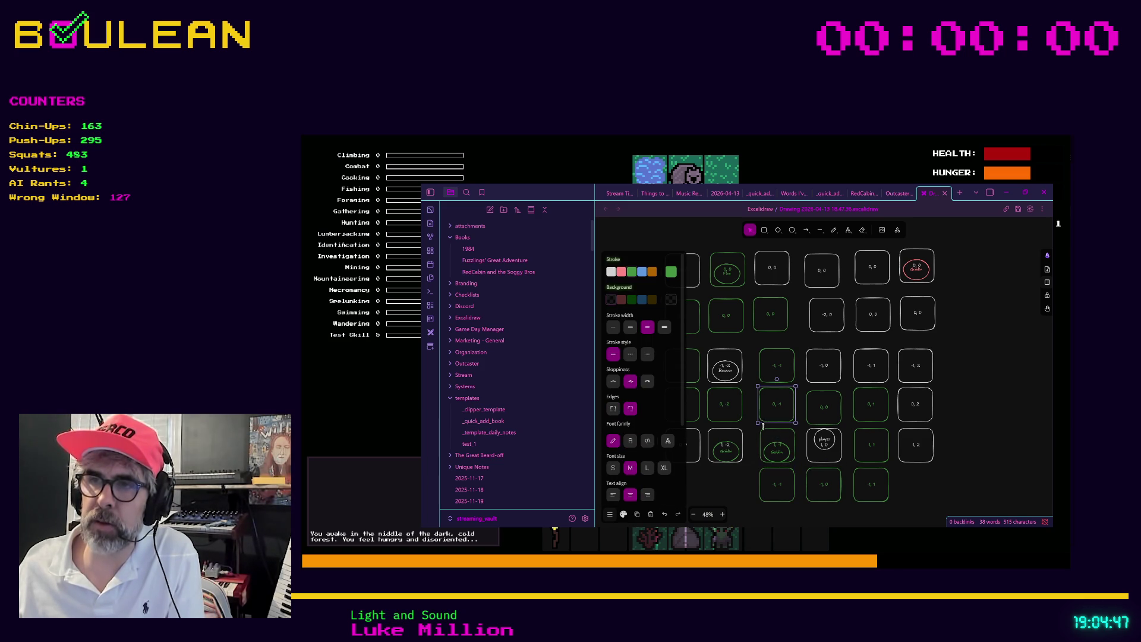
pyautogui.click(750, 485)
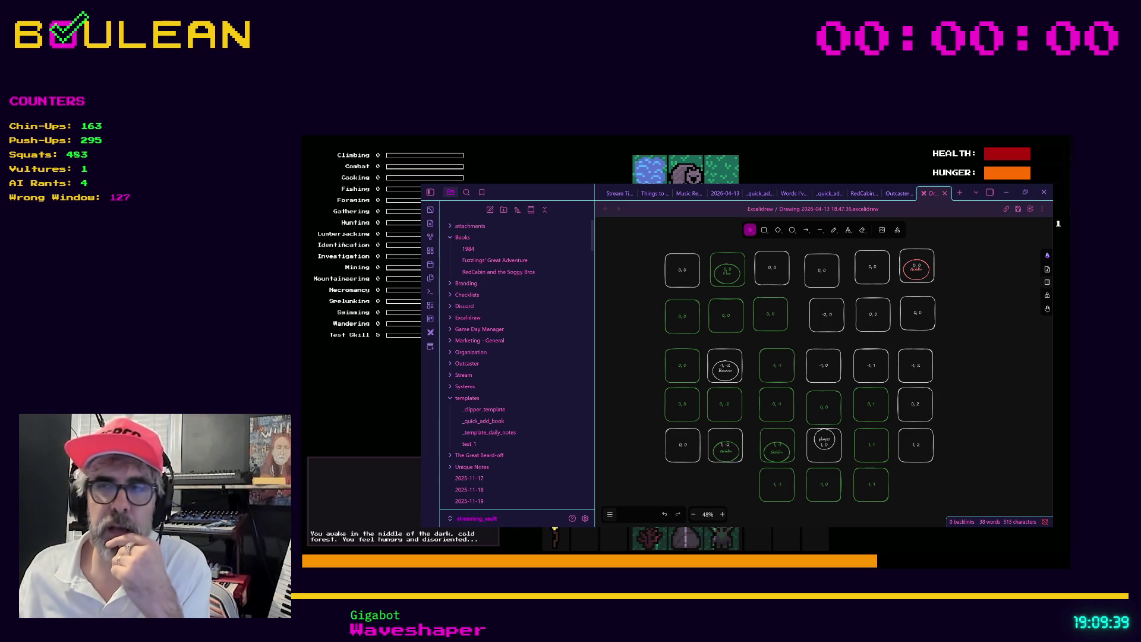
# - Select the 0, -1 room box on the map
pyautogui.click(777, 404)
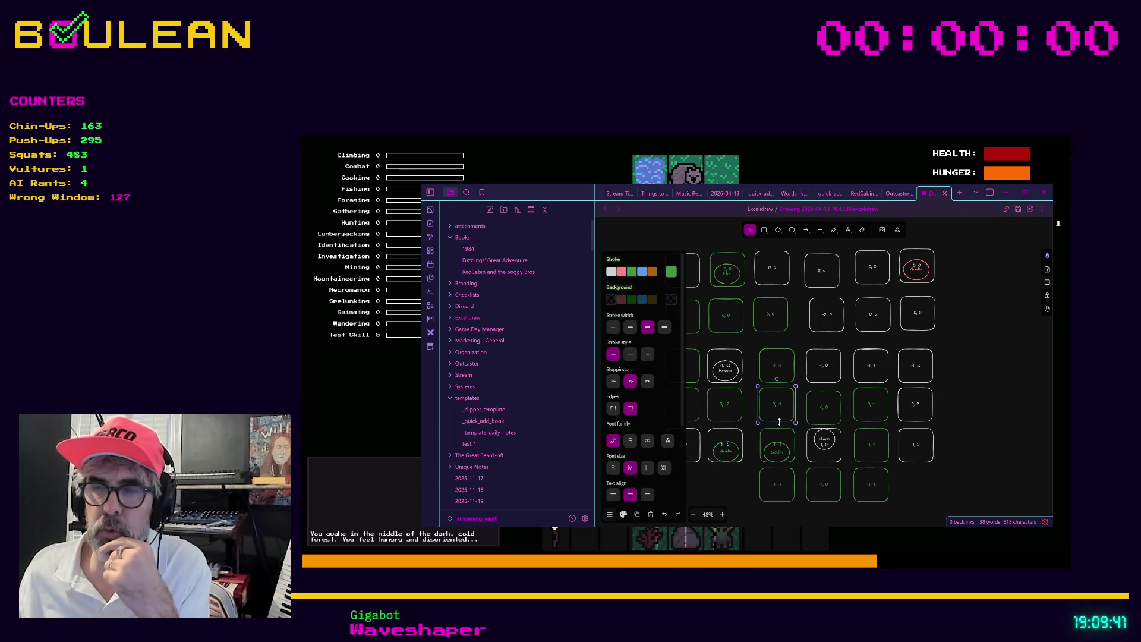
pyautogui.click(799, 444)
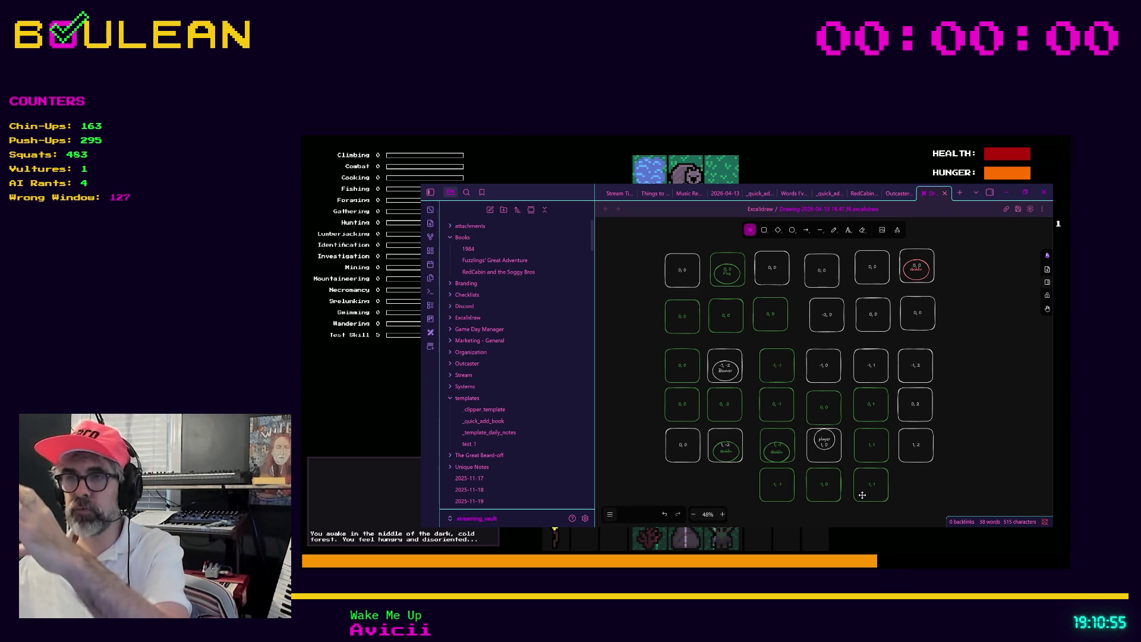
# - Draw a rectangle around the central room block, make it and the player token blue, and move both up one row
pyautogui.press('r')
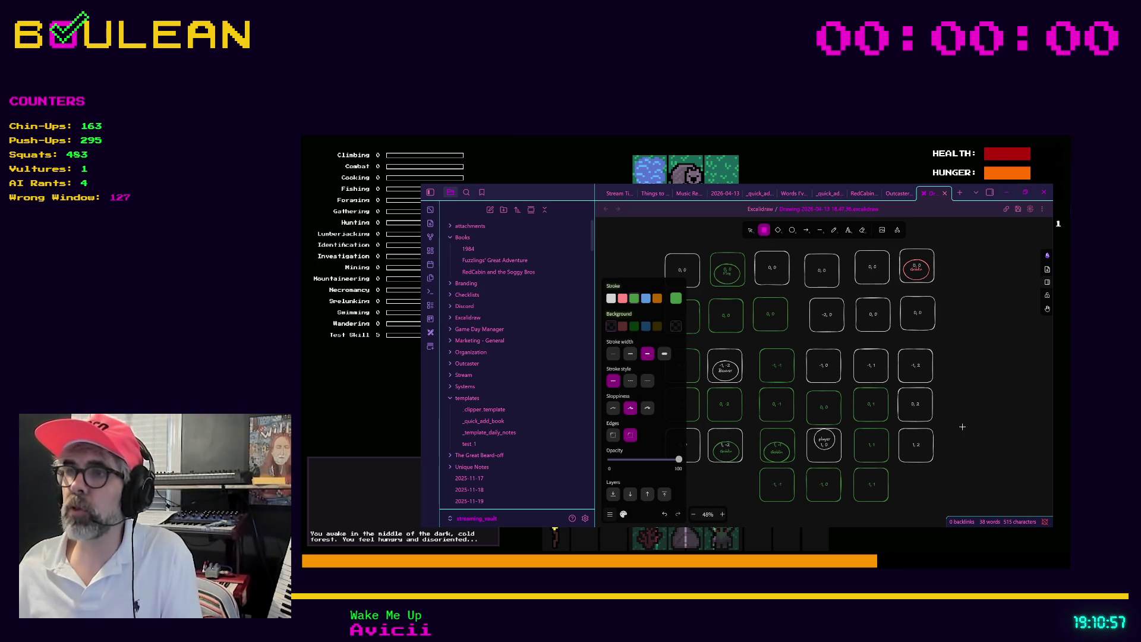
pyautogui.moveTo(898, 508); pyautogui.dragTo(749, 341)
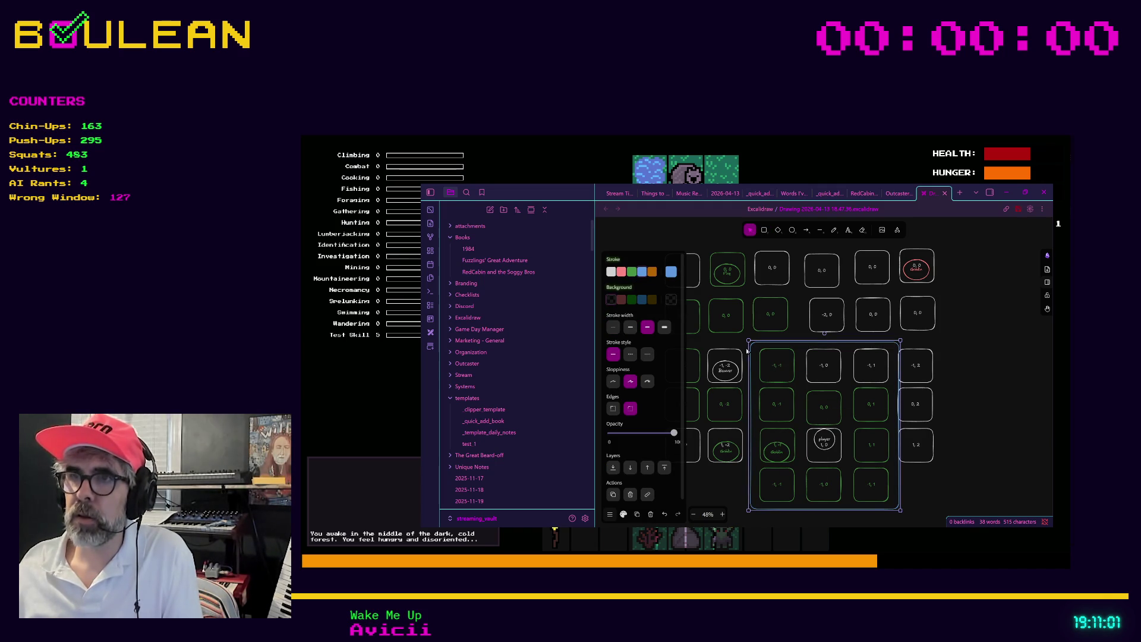
pyautogui.keyDown('shift'); pyautogui.click(816, 447); pyautogui.keyUp('shift')
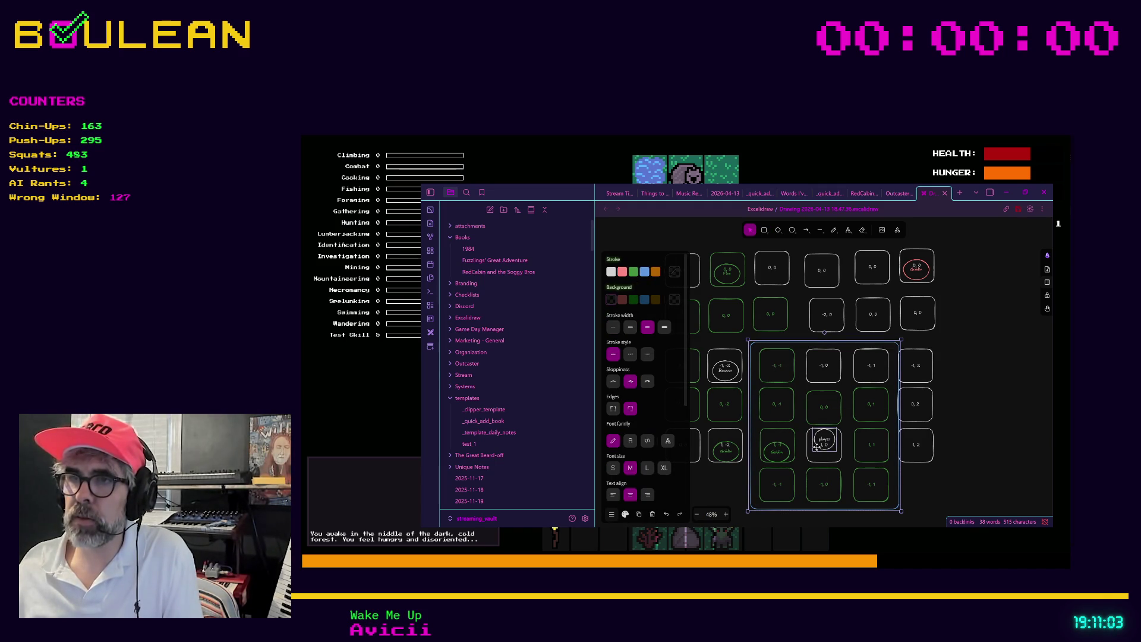
pyautogui.click(644, 271)
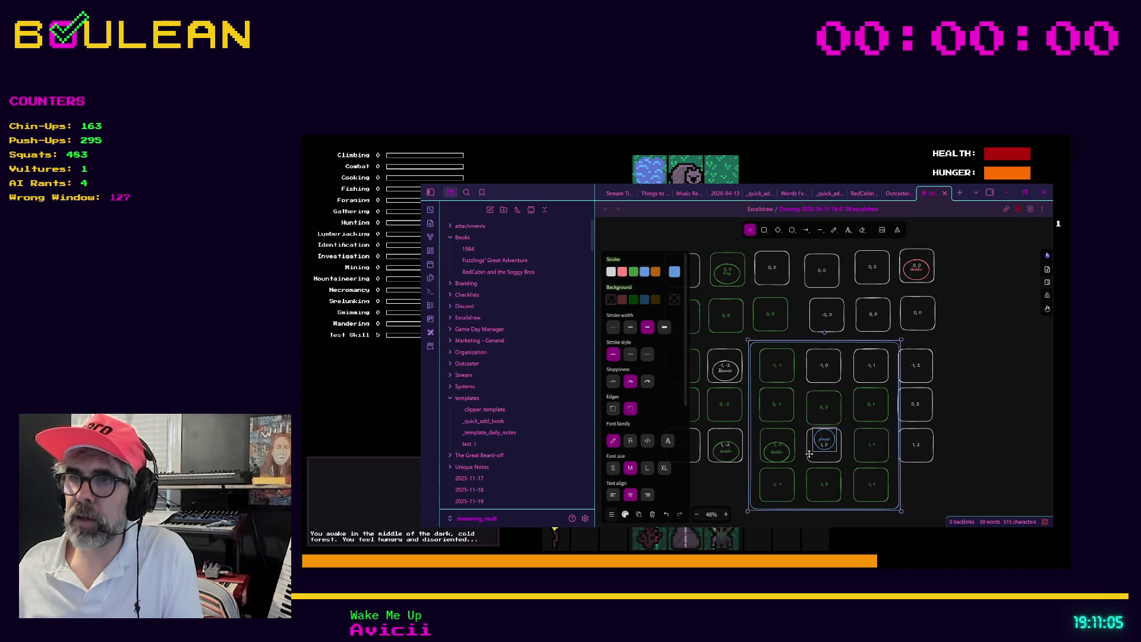
pyautogui.moveTo(816, 449)
pyautogui.mouseDown()
pyautogui.moveTo(818, 363)
pyautogui.moveTo(769, 409)
pyautogui.moveTo(764, 325)
pyautogui.moveTo(857, 397)
pyautogui.moveTo(857, 418)
pyautogui.moveTo(821, 417)
pyautogui.moveTo(865, 414)
pyautogui.moveTo(812, 416)
pyautogui.mouseUp()
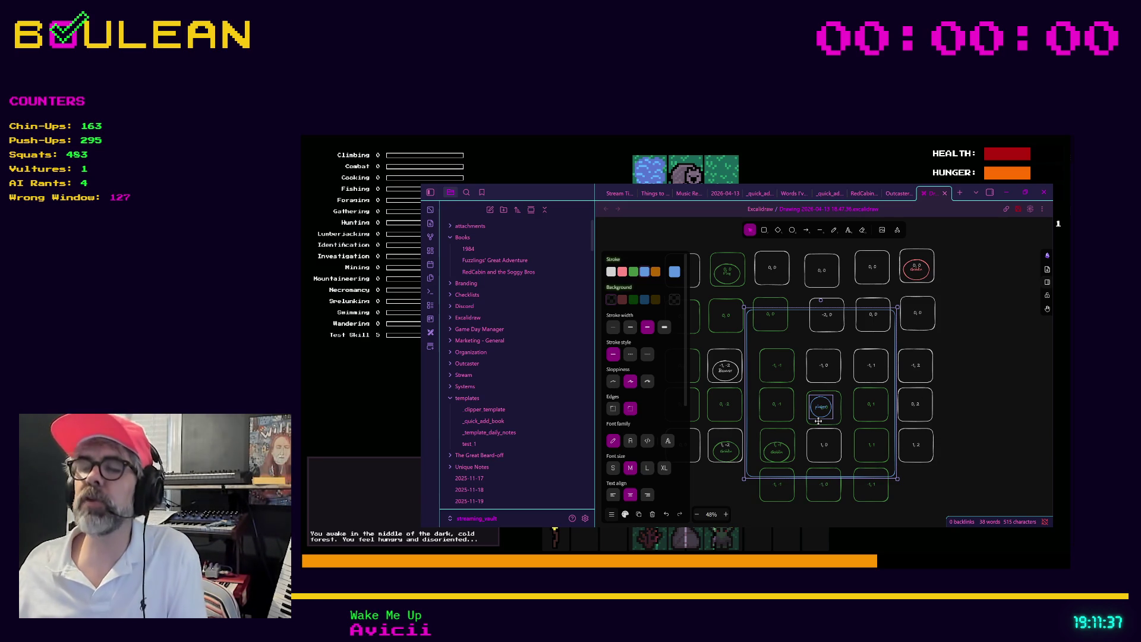
# - Nudge the blue frame and player token into line with the rooms, then deselect
pyautogui.moveTo(819, 421)
pyautogui.mouseDown()
pyautogui.moveTo(868, 419)
pyautogui.moveTo(818, 423)
pyautogui.mouseUp()
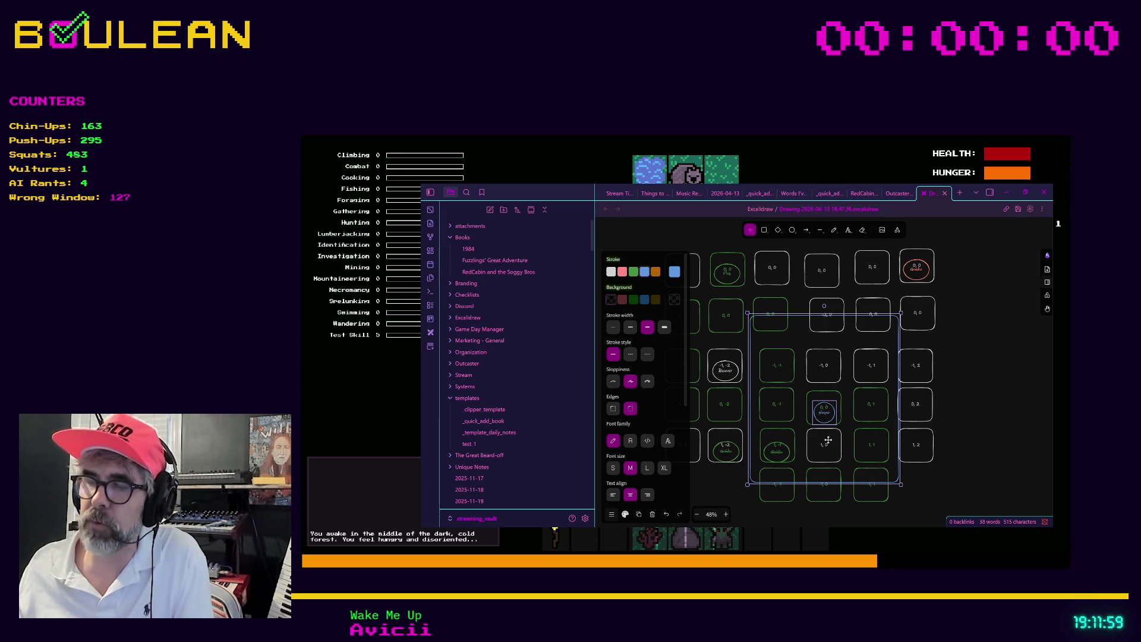
pyautogui.click(953, 490)
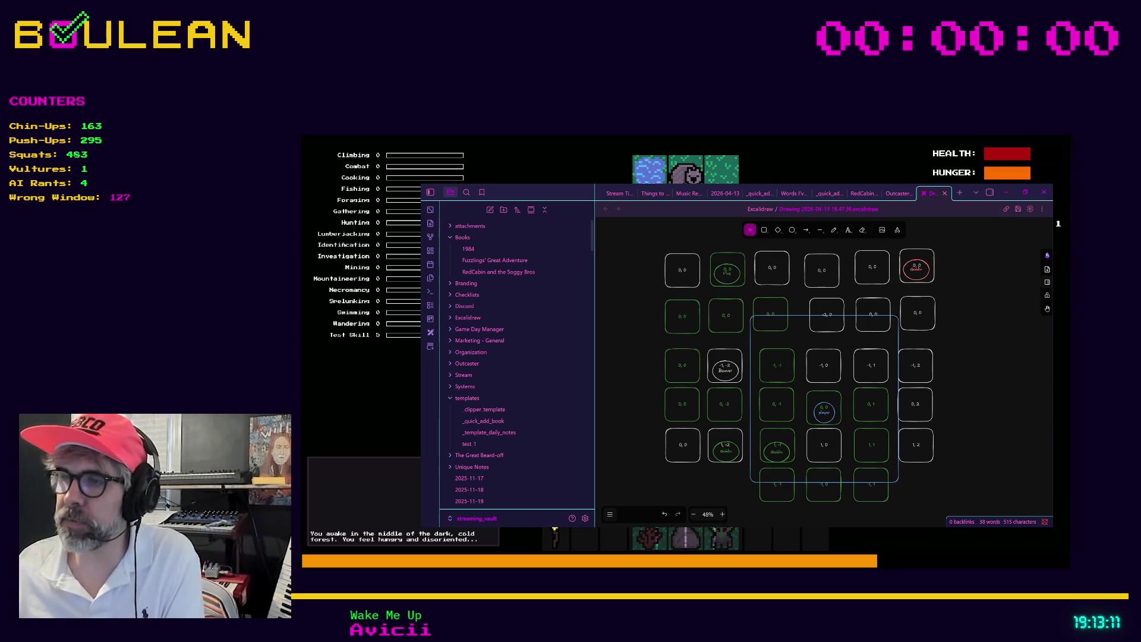
# - Focus the game area and minimise the Obsidian window so the game is visible
pyautogui.click(943, 569)
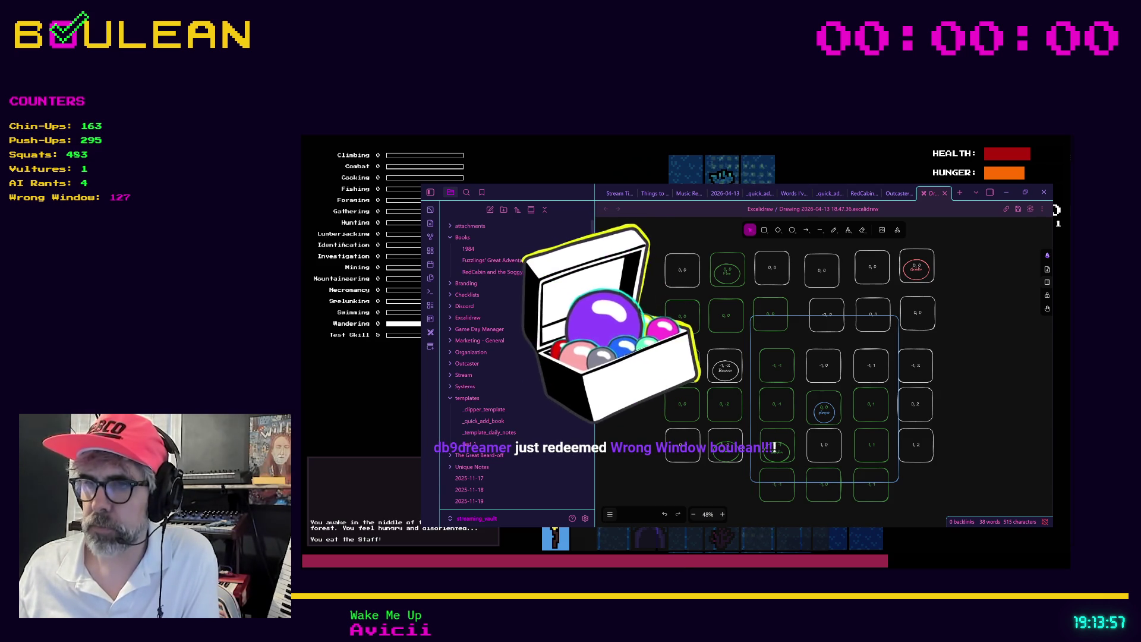
pyautogui.click(1006, 192)
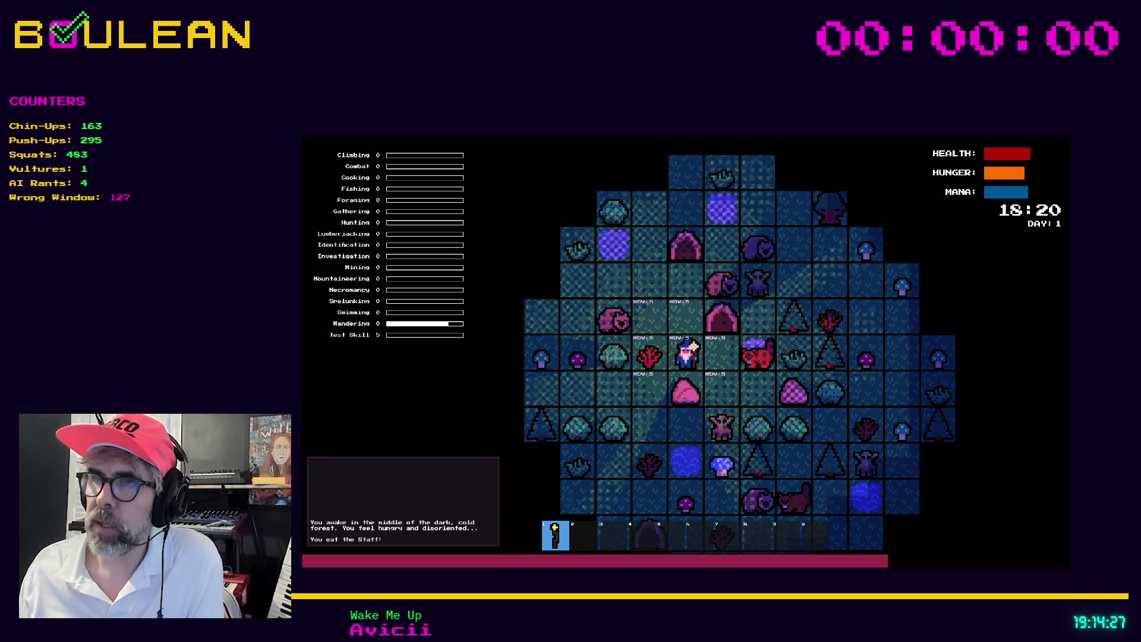
# - Walk the player one tile west onto the coral and then one tile east, raising Wandering to 1
pyautogui.press('Left')
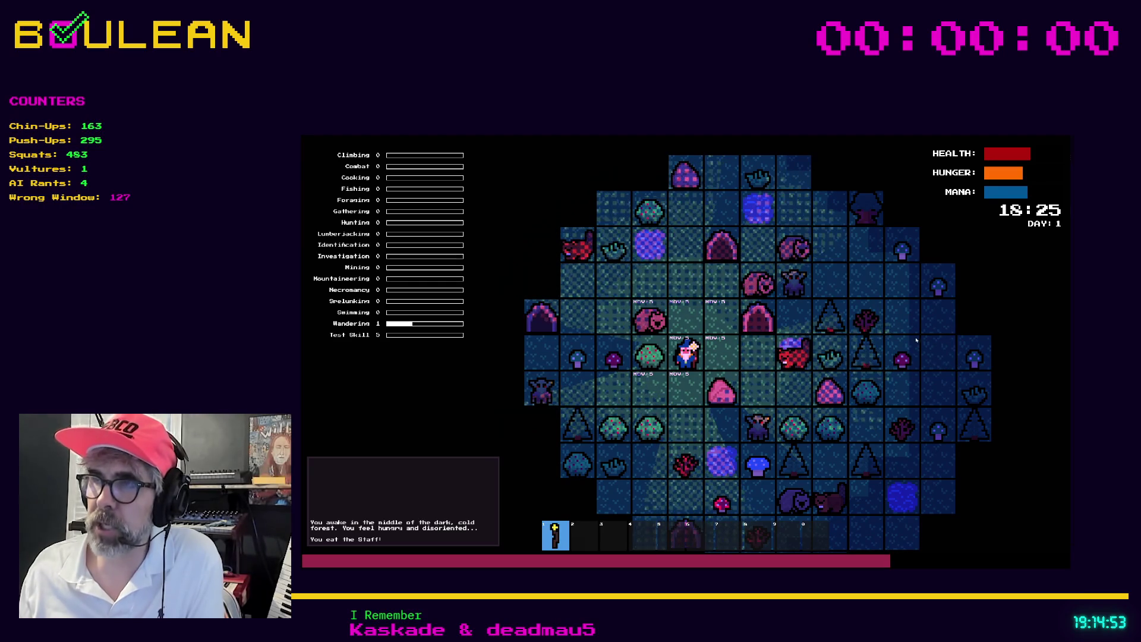
pyautogui.press('Right')
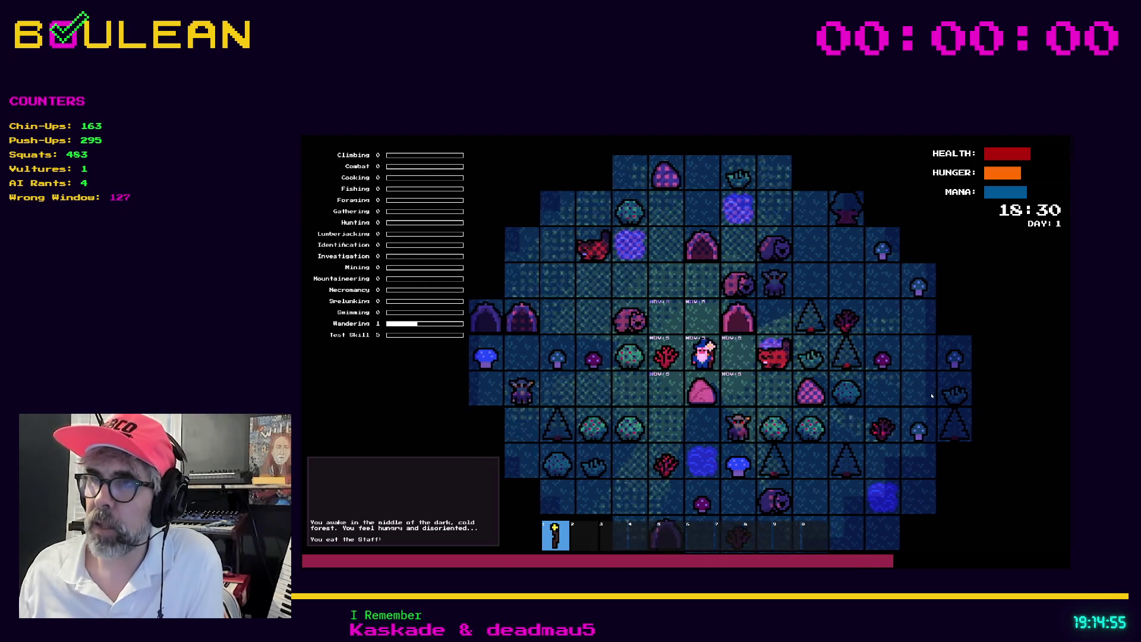
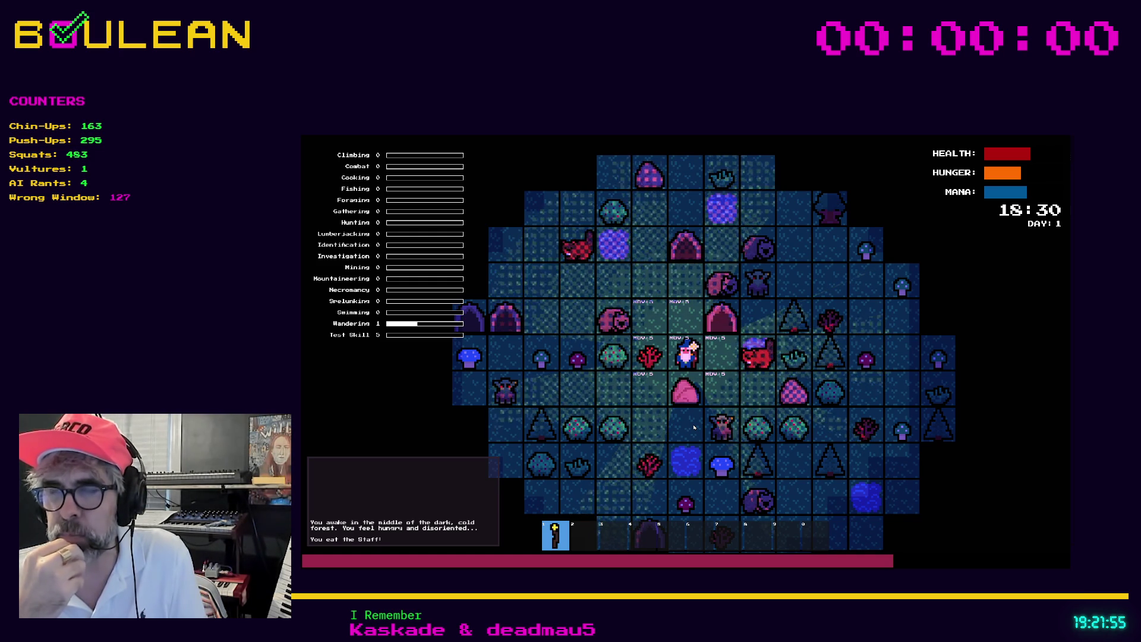
pyautogui.press('F8')
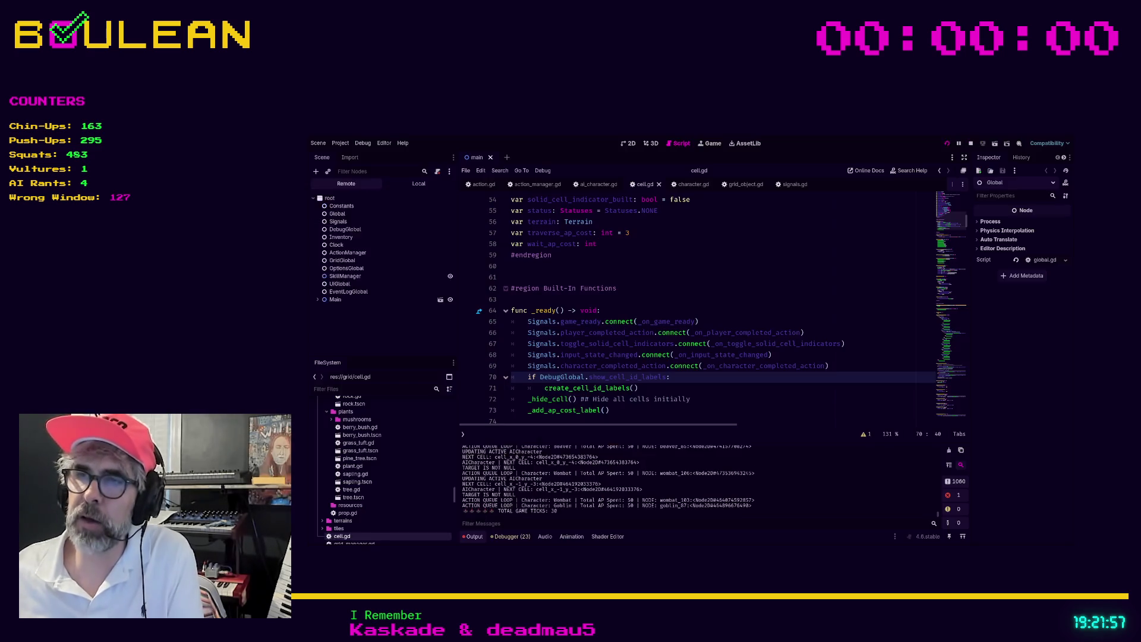
pyautogui.click(548, 185)
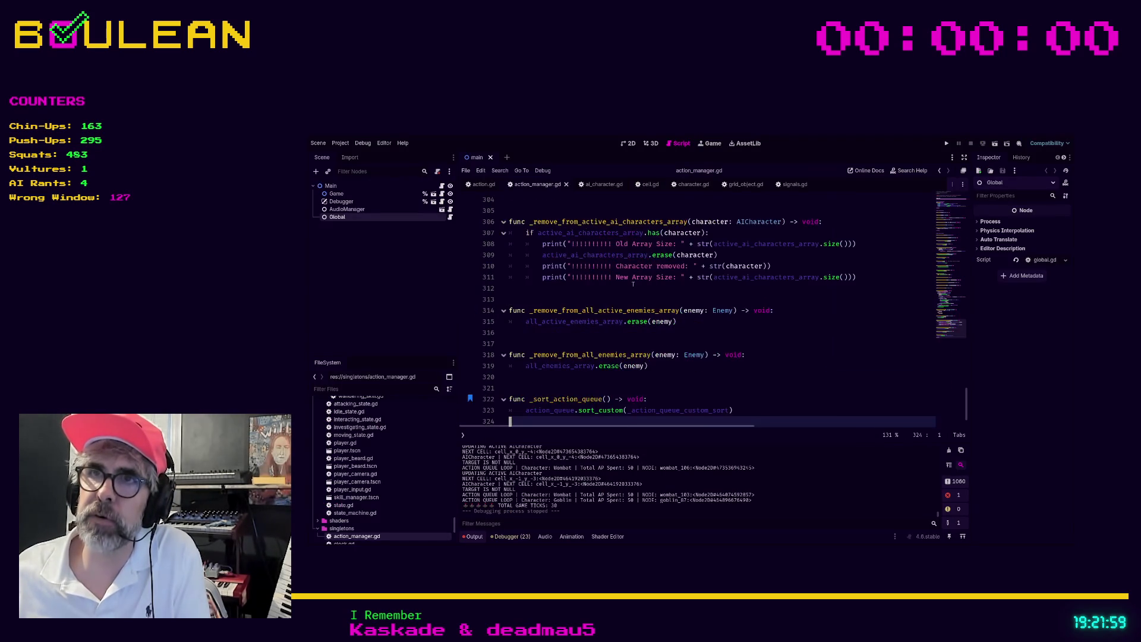
pyautogui.scroll(-10, 688, 339)
pyautogui.scroll(10, 688, 339)
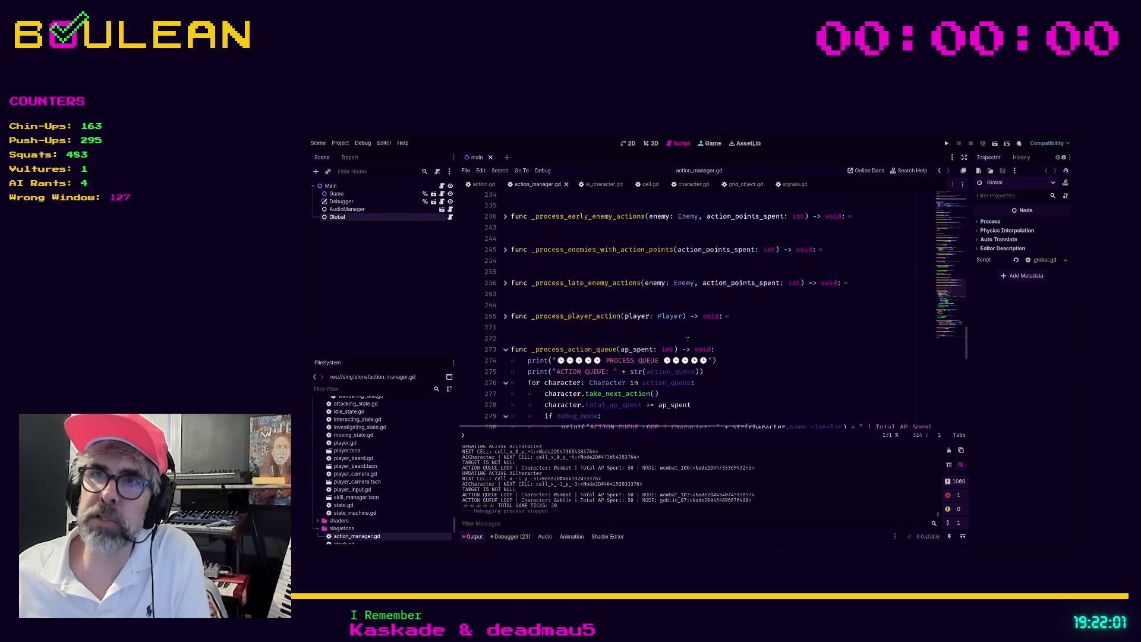
pyautogui.moveTo(966, 341); pyautogui.dragTo(958, 219)
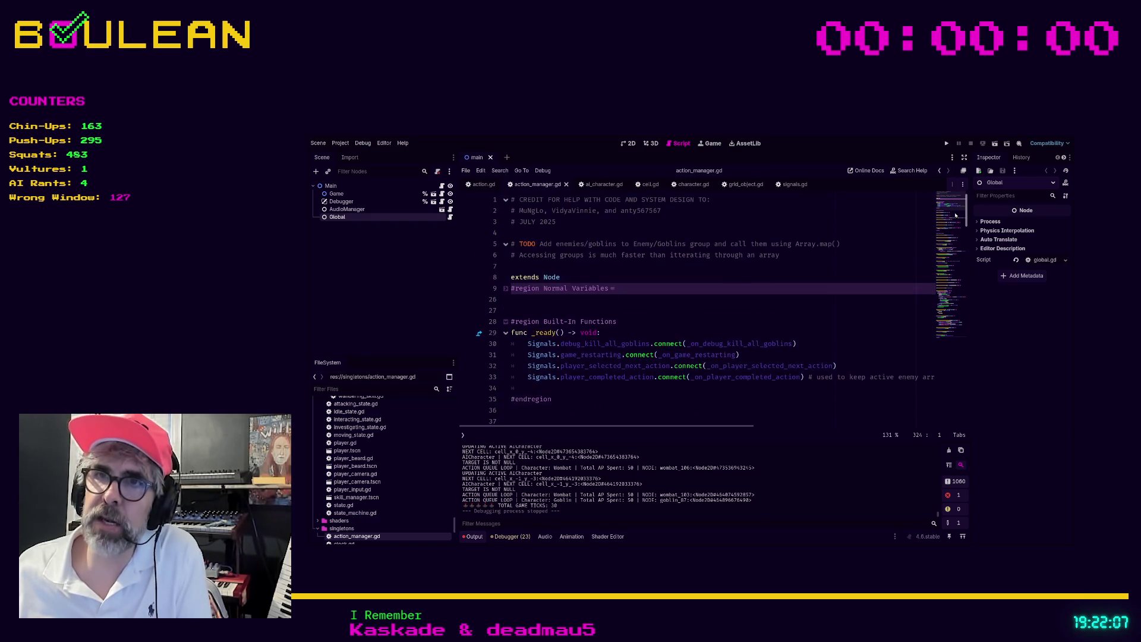
pyautogui.click(575, 309)
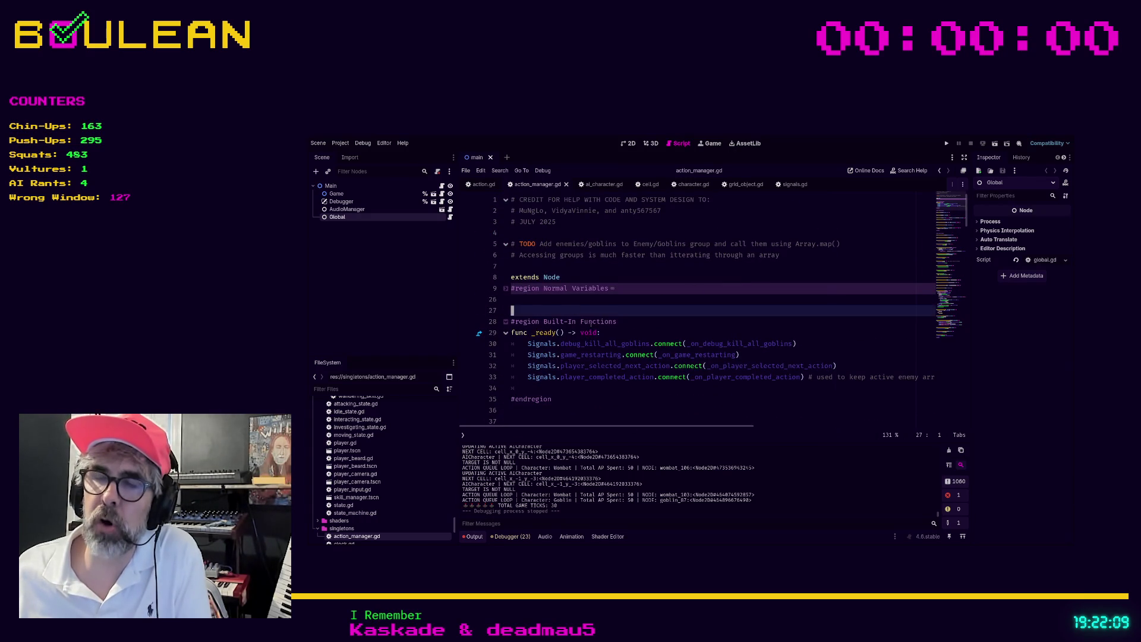
pyautogui.scroll(-9, 594, 332)
pyautogui.scroll(-1, 588, 373)
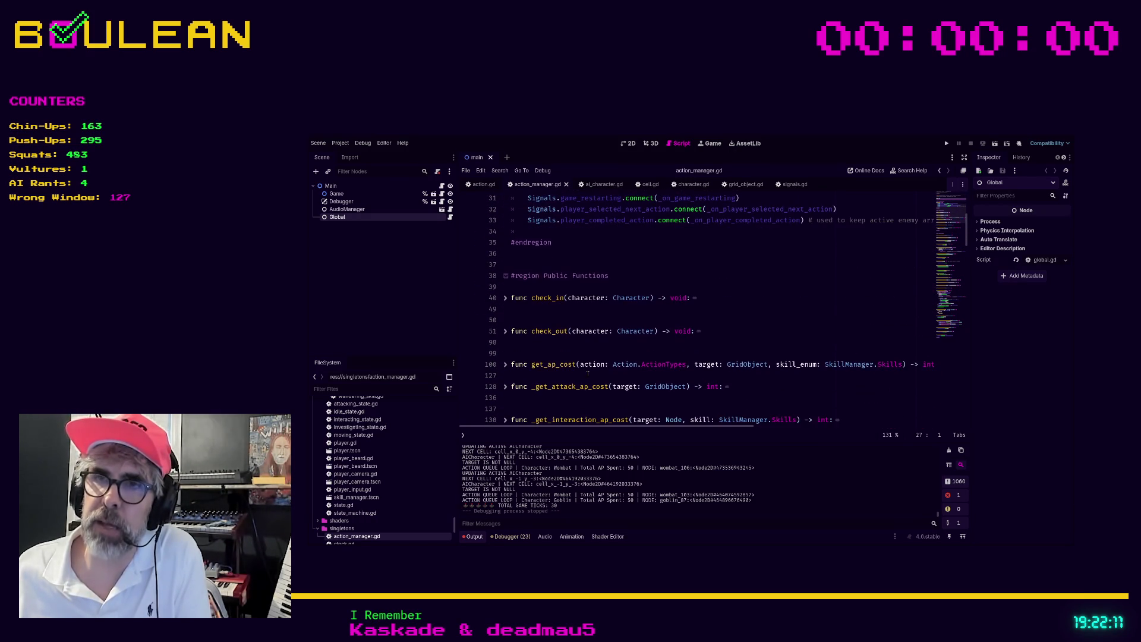
pyautogui.click(635, 353)
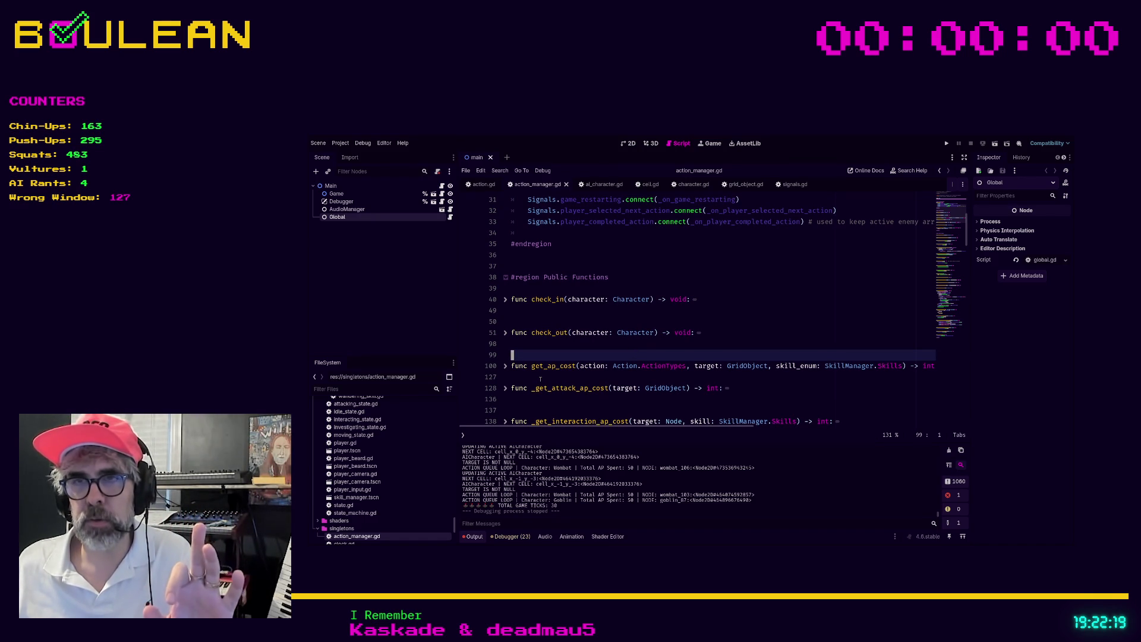
pyautogui.scroll(-1, 540, 378)
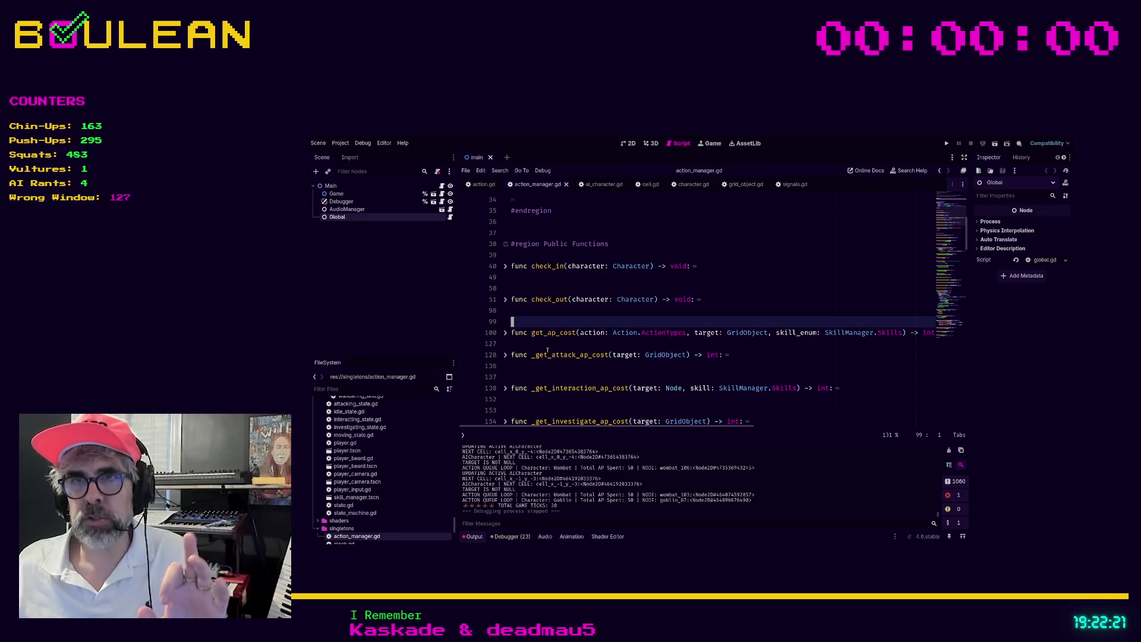
pyautogui.hotkey('shift', 'Up')
pyautogui.hotkey('shift', 'Up')
pyautogui.hotkey('shift', 'Up')
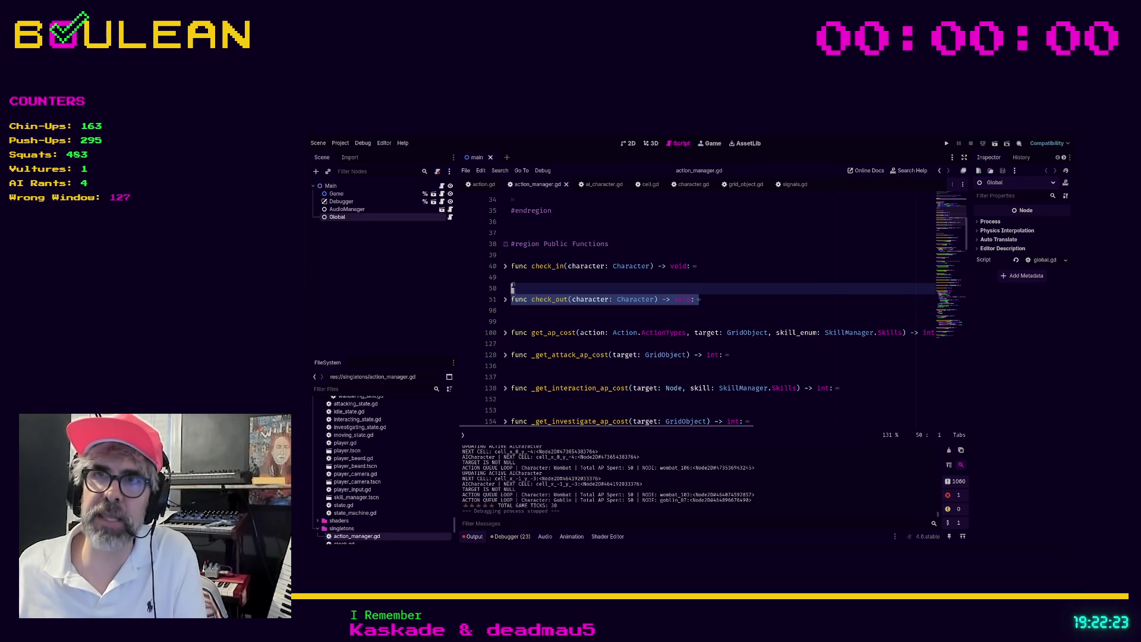
pyautogui.press('Up')
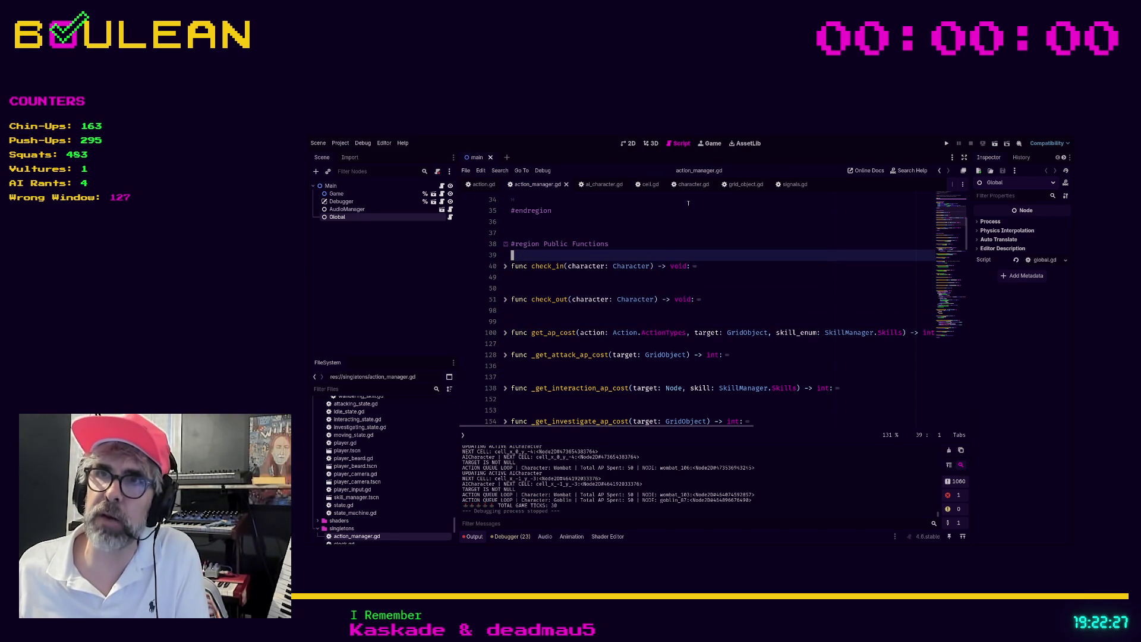
pyautogui.click(506, 266)
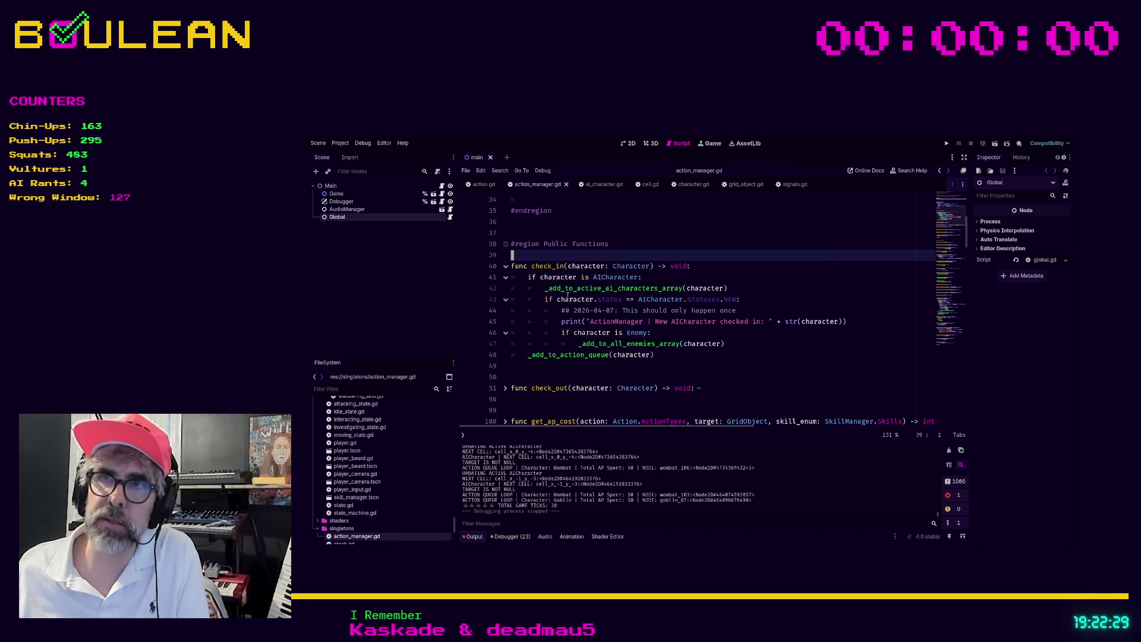
pyautogui.click(505, 267)
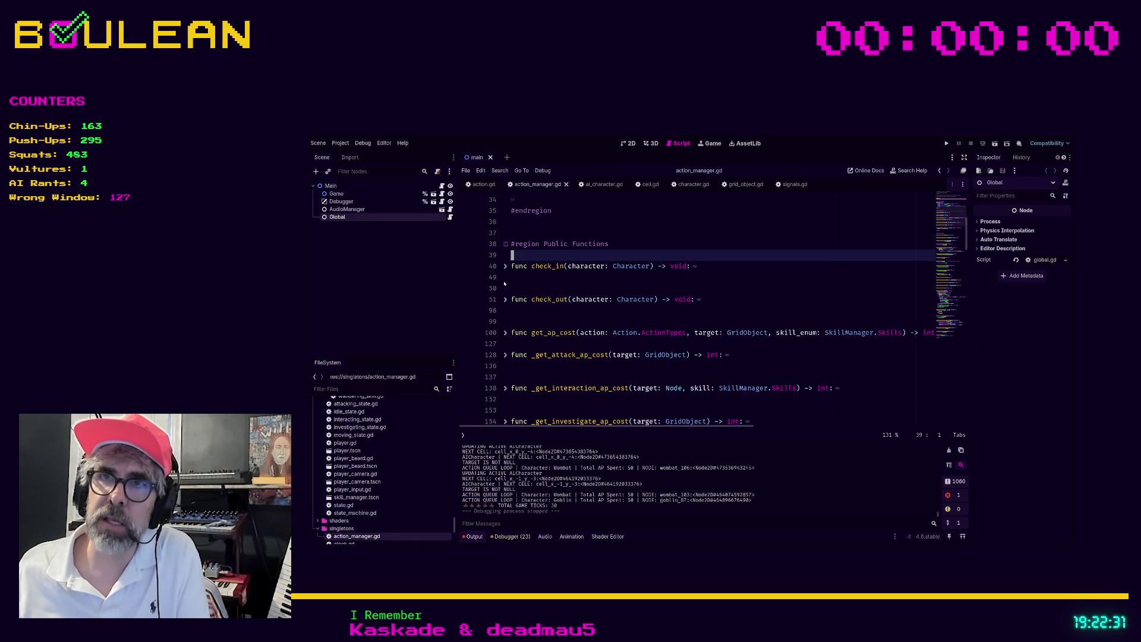
pyautogui.click(505, 300)
pyautogui.click(505, 299)
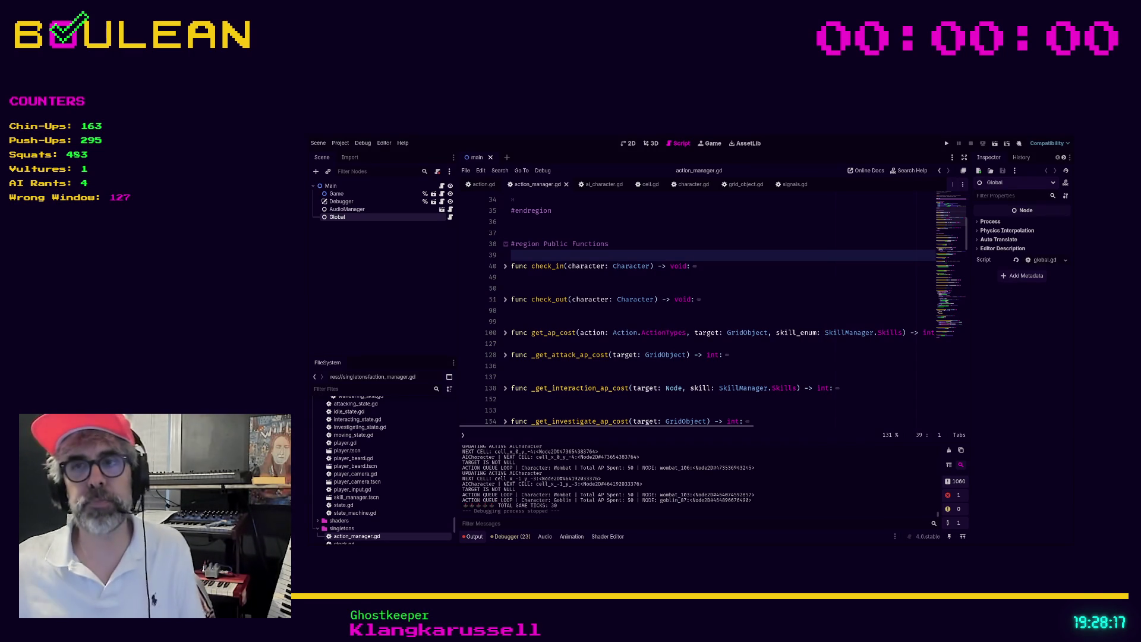
# - Place the cursor on line 137 of action_manager.gd and rerun the game
pyautogui.click(522, 374)
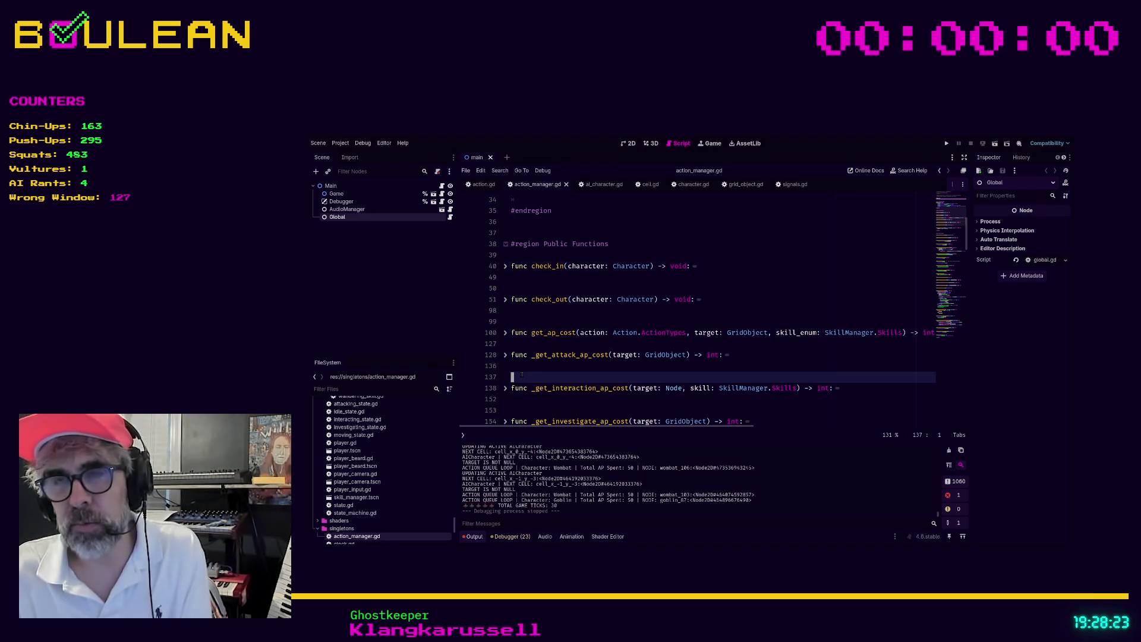
pyautogui.press('F5')
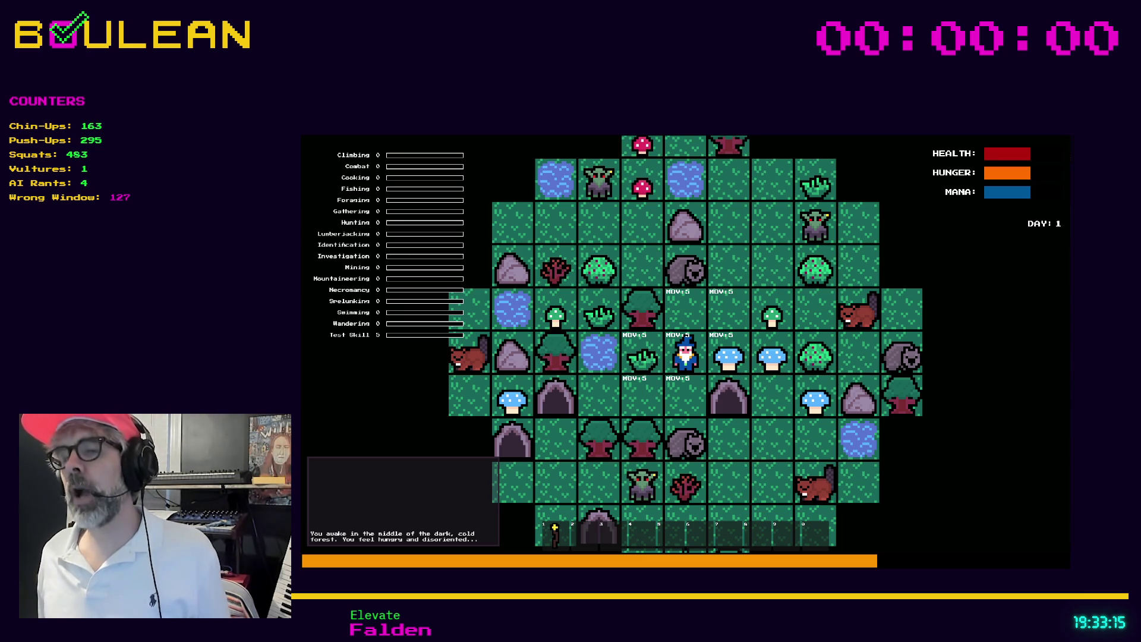
# - Stop the game and switch to the Excalidraw grid drawing in Obsidian
pyautogui.press('Escape')
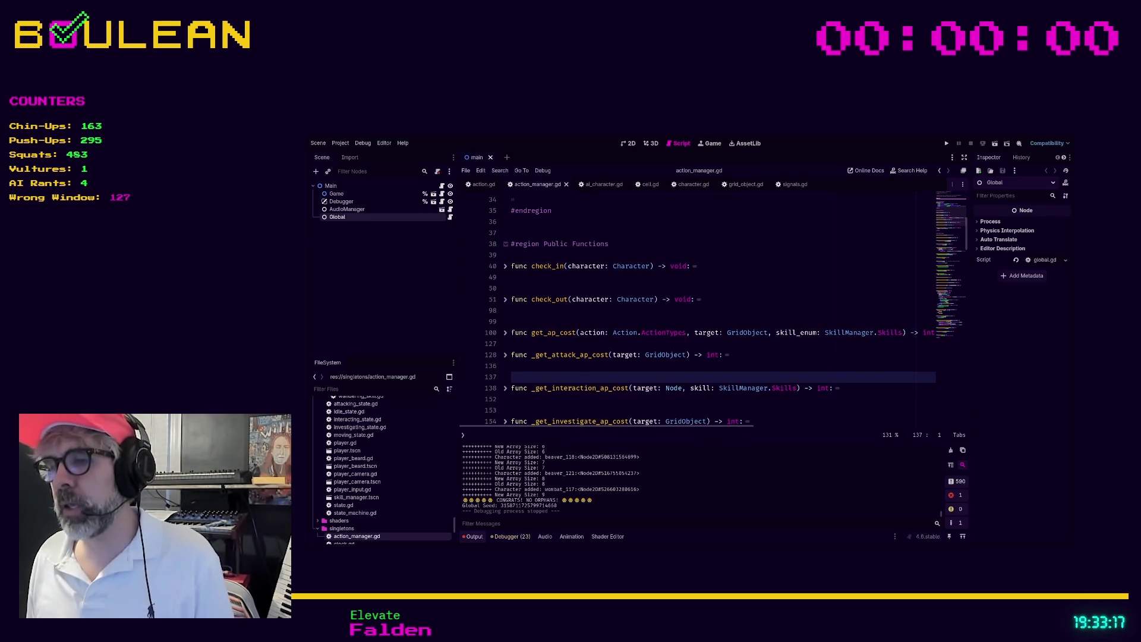
pyautogui.hotkey('alt', 'Tab')
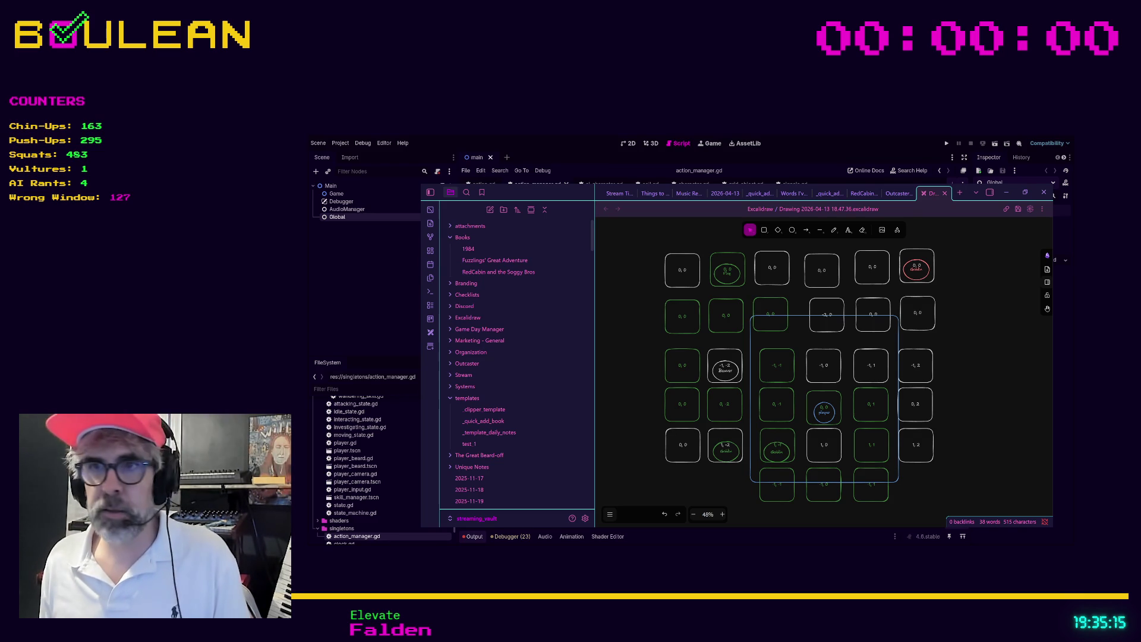
# - Run the game again and hide the Obsidian notes window to reveal the board
pyautogui.press('F5')
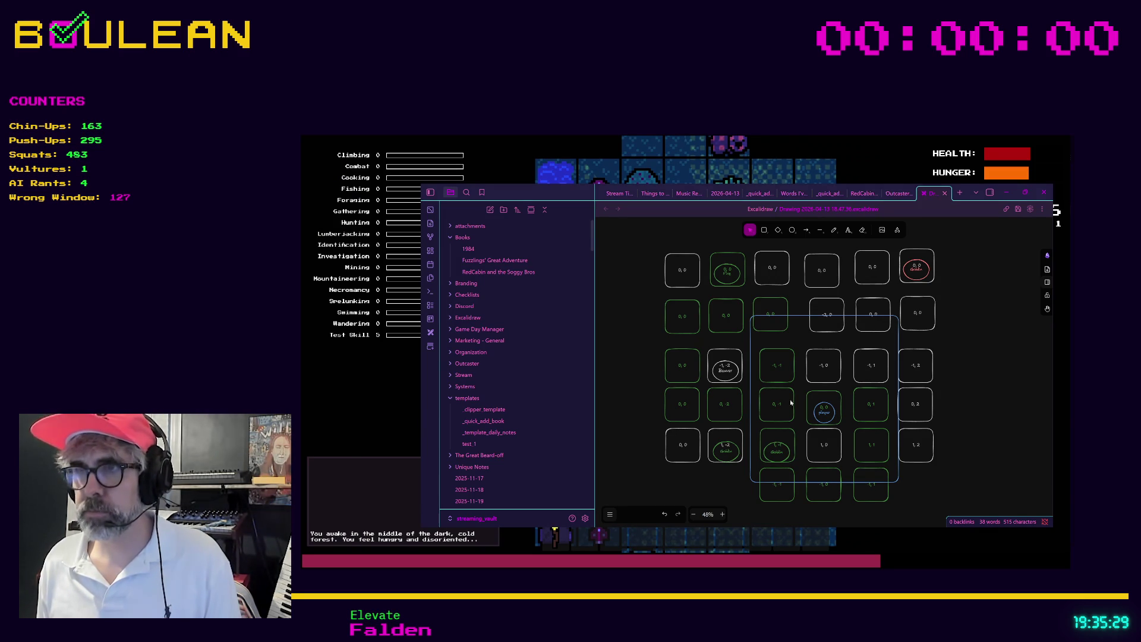
pyautogui.click(1006, 192)
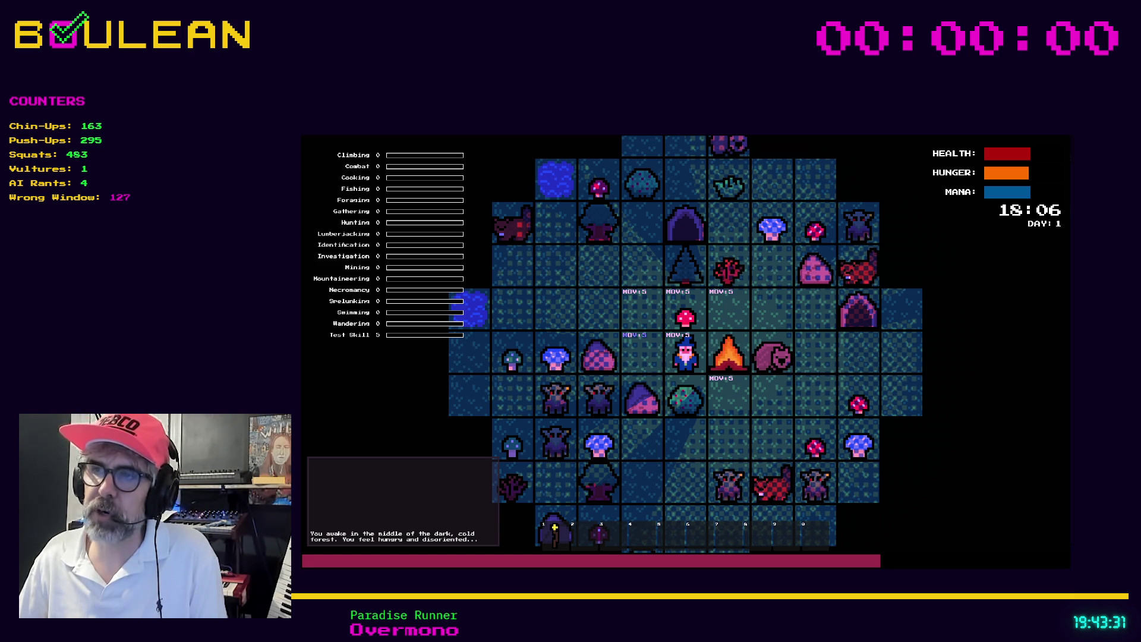
# - Zoom the camera out to show more of the forest map around the player
pyautogui.scroll(-3, 685, 350)
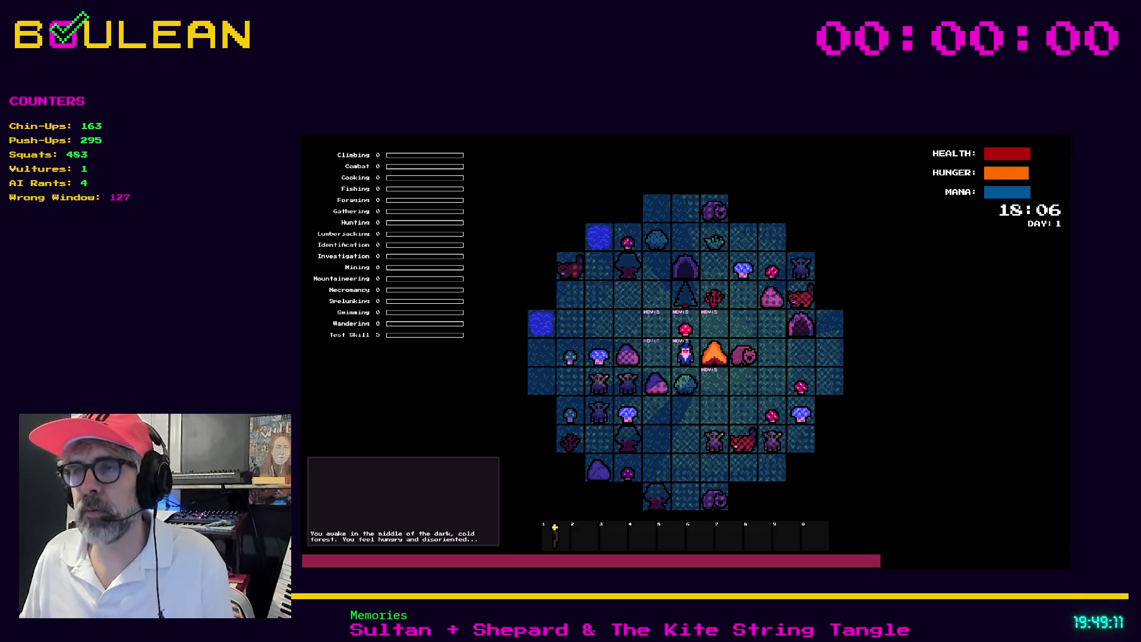
# - Stop the game and move the cursor to the empty line above Public Functions
pyautogui.press('Escape')
pyautogui.click(715, 354)
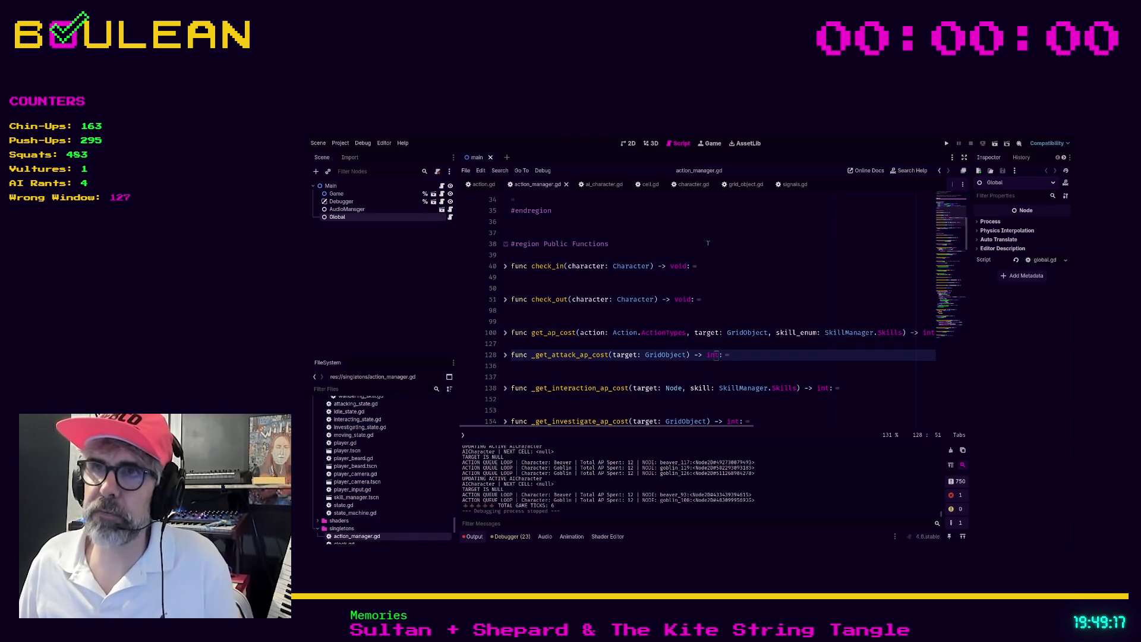
pyautogui.click(725, 270)
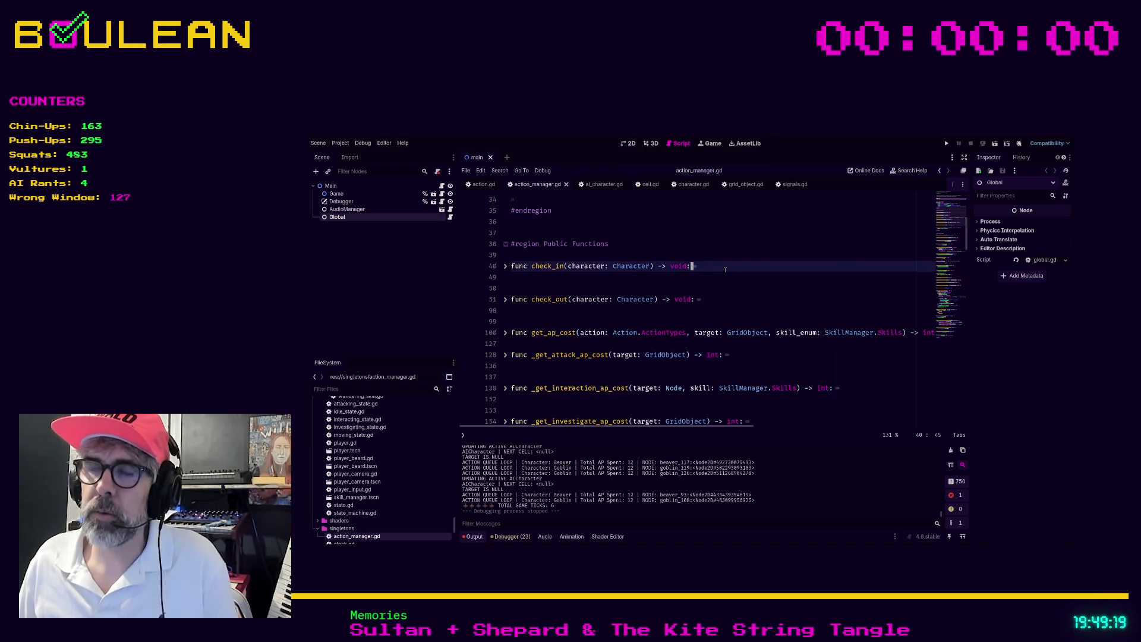
pyautogui.press('Up')
pyautogui.press('Up')
pyautogui.press('Up')
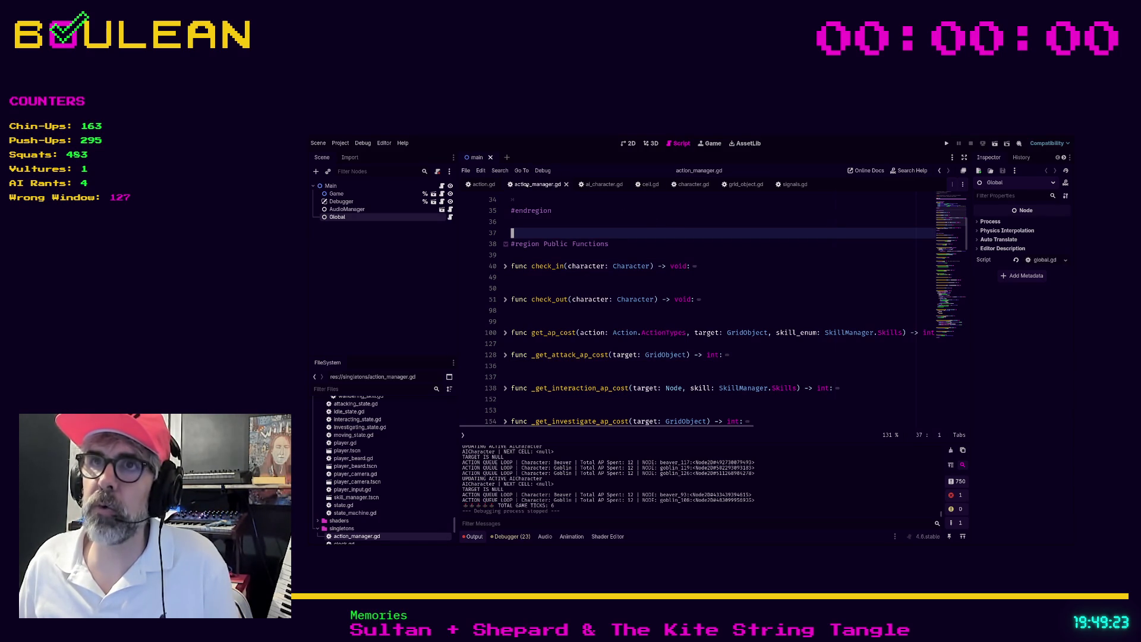
# - Scroll action_manager.gd down to _process_action_queue's line 275, then switch to signals.gd
pyautogui.scroll(-7, 569, 208)
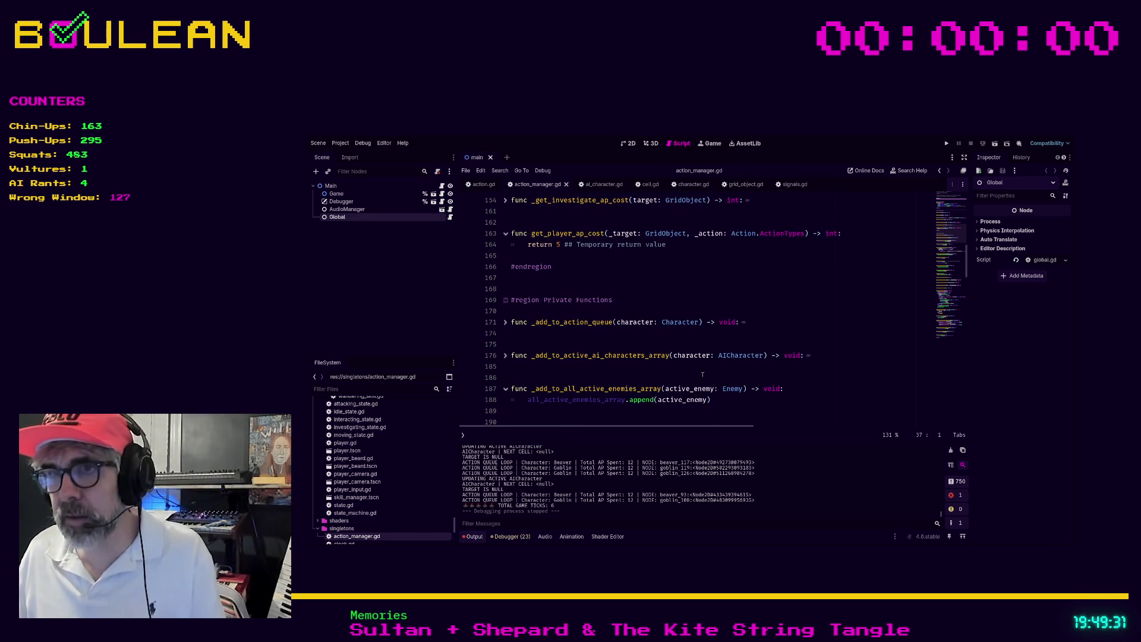
pyautogui.scroll(-3, 702, 374)
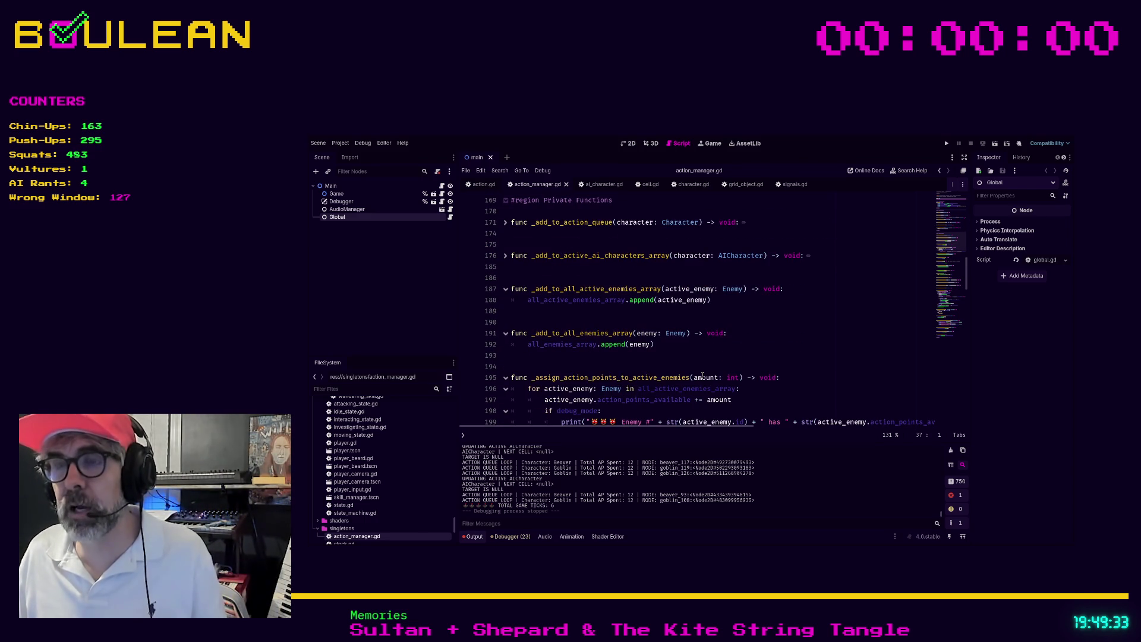
pyautogui.scroll(-3, 703, 374)
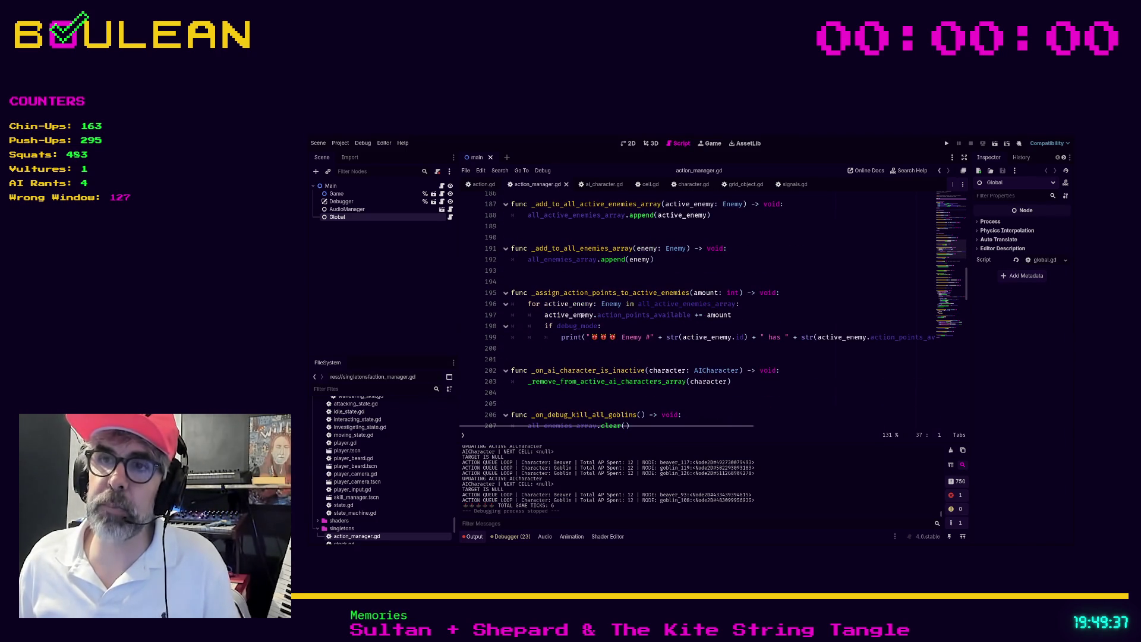
pyautogui.scroll(-4, 622, 343)
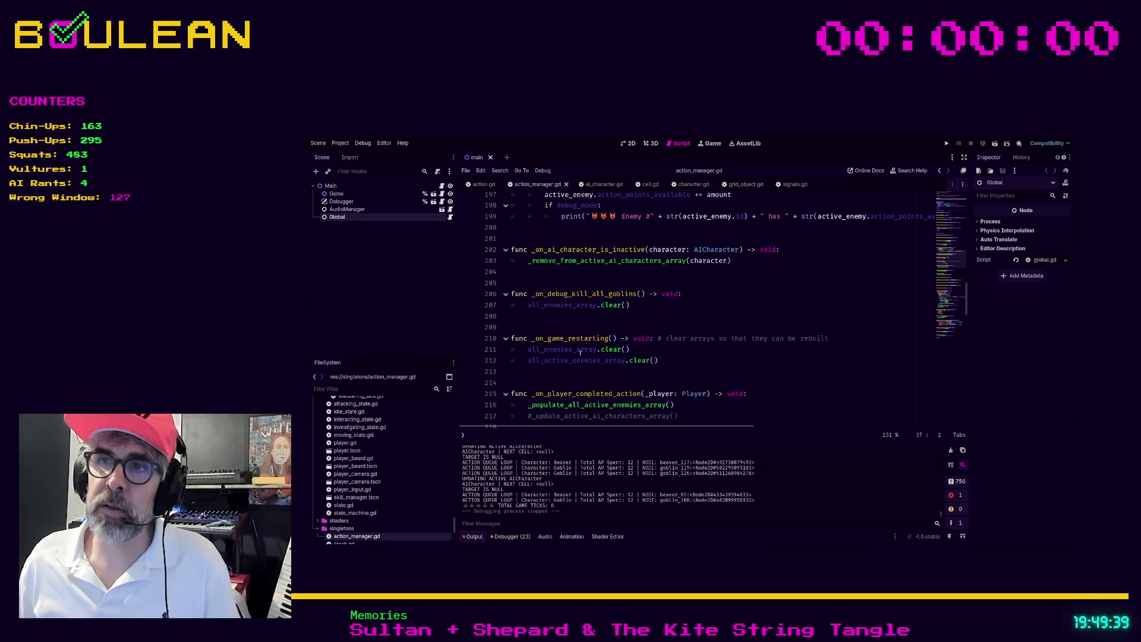
pyautogui.scroll(-3, 592, 329)
pyautogui.scroll(-4, 689, 349)
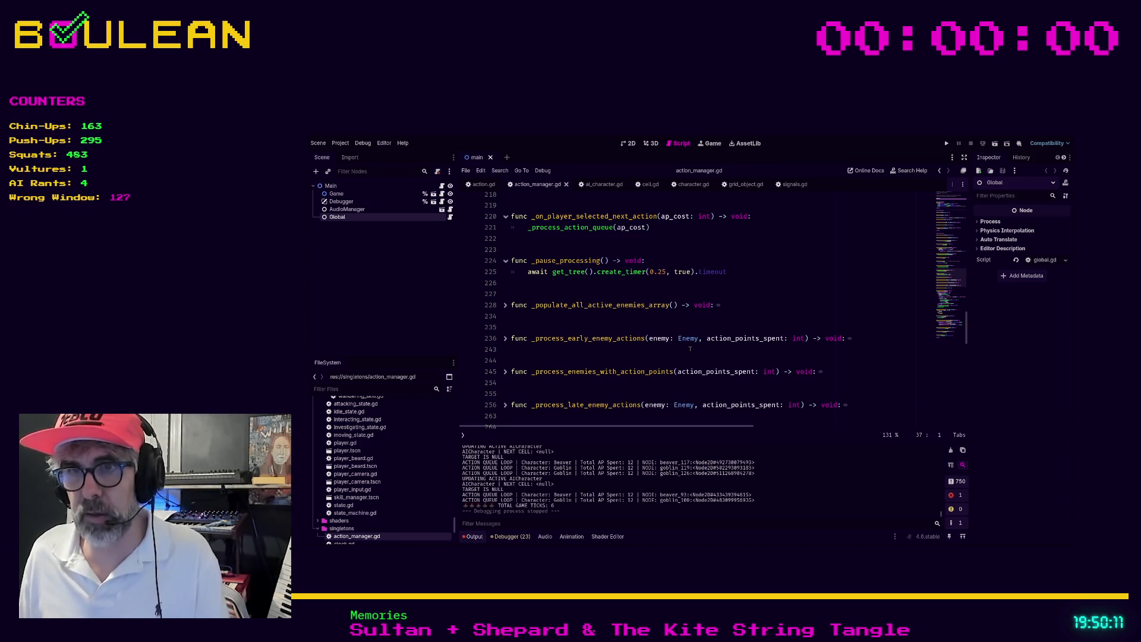
pyautogui.scroll(-1, 690, 349)
pyautogui.scroll(-1, 689, 348)
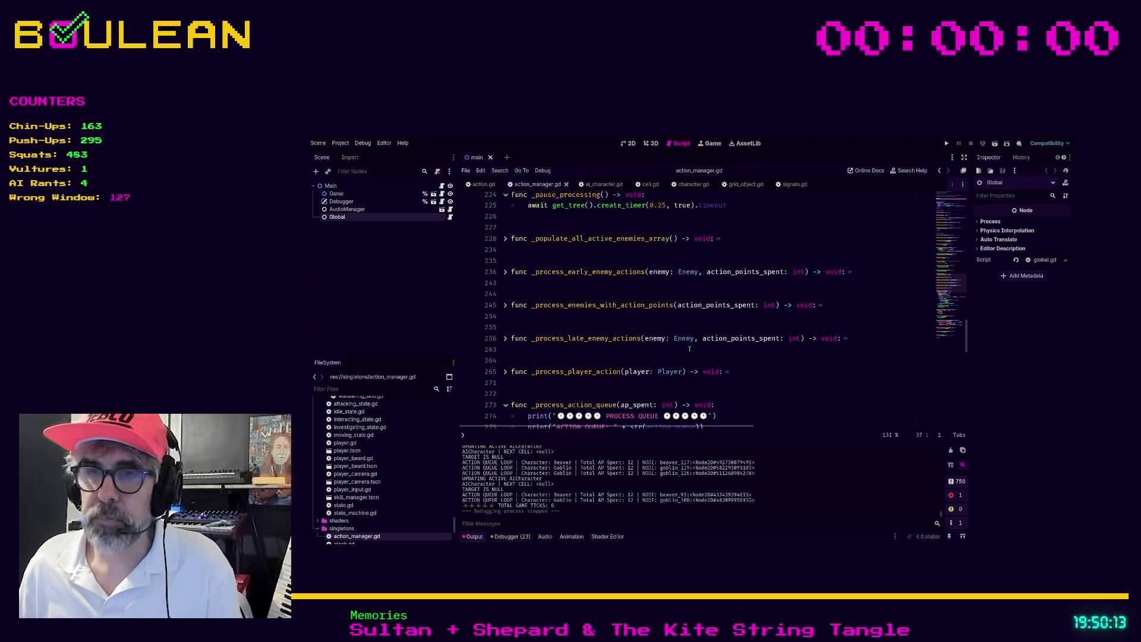
pyautogui.scroll(-2, 689, 348)
pyautogui.click(704, 366)
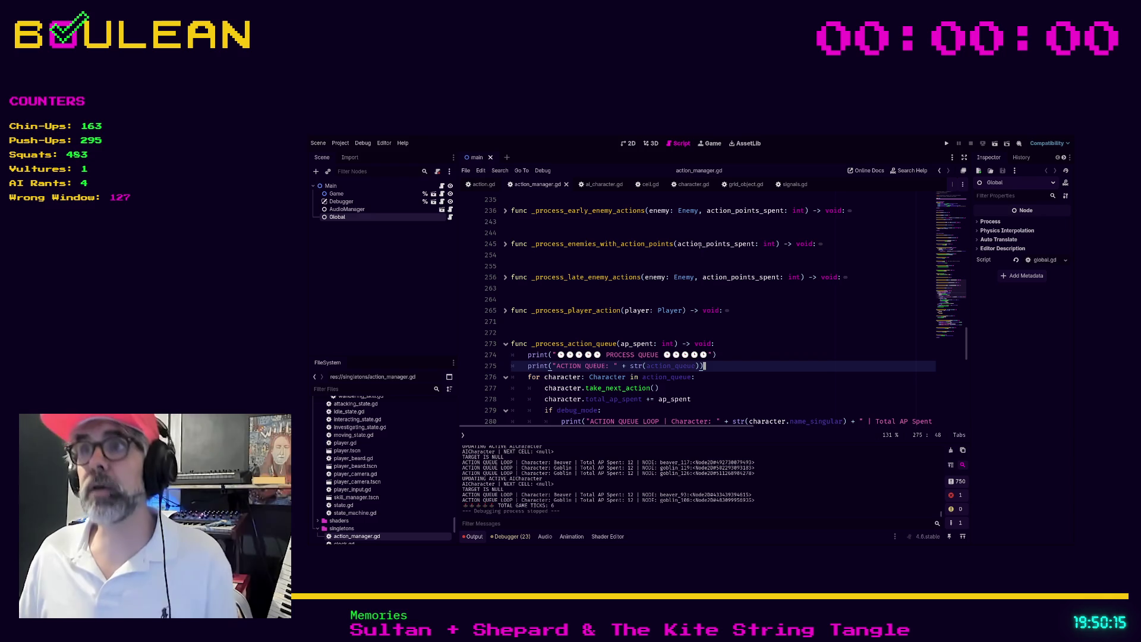
pyautogui.click(791, 184)
pyautogui.click(809, 276)
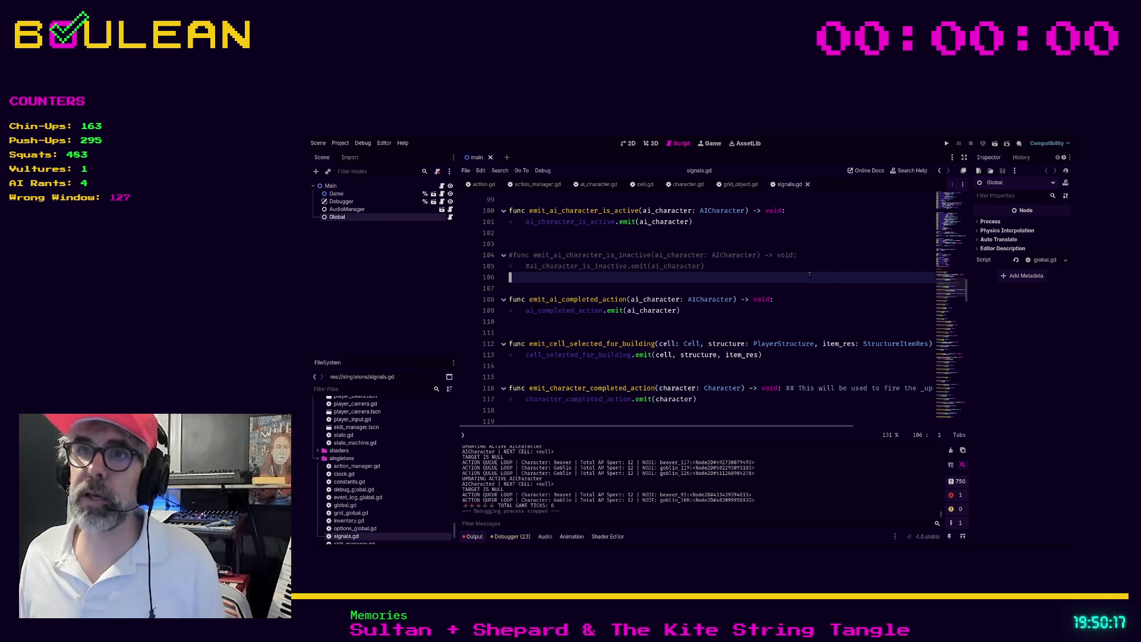
pyautogui.hotkey('ctrl', 'f')
pyautogui.write('playe')
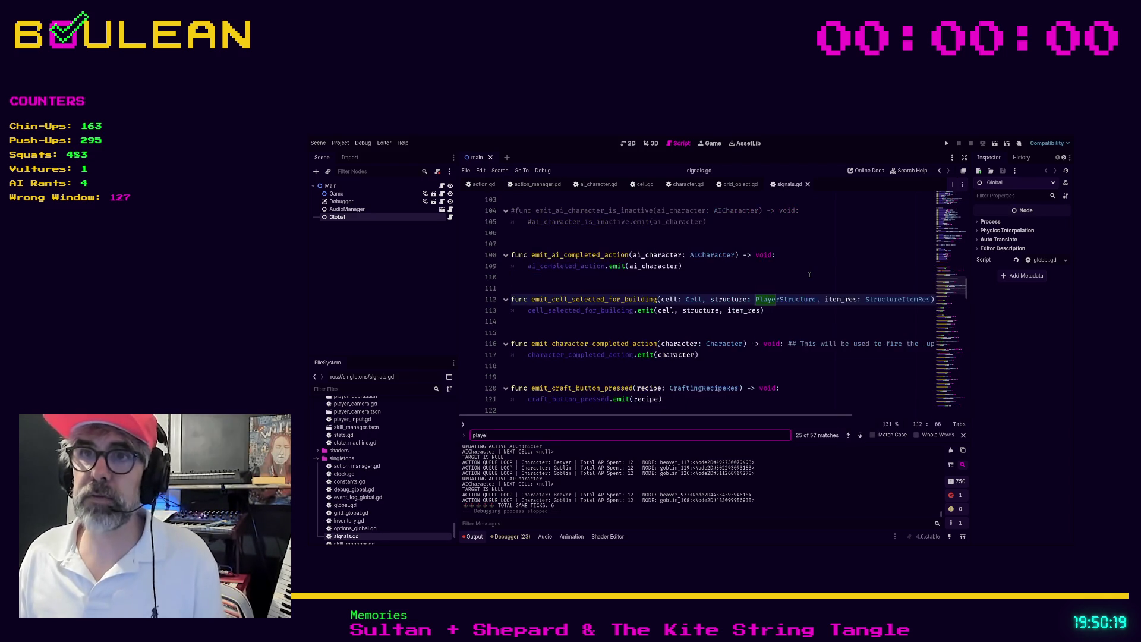
pyautogui.write('r_com')
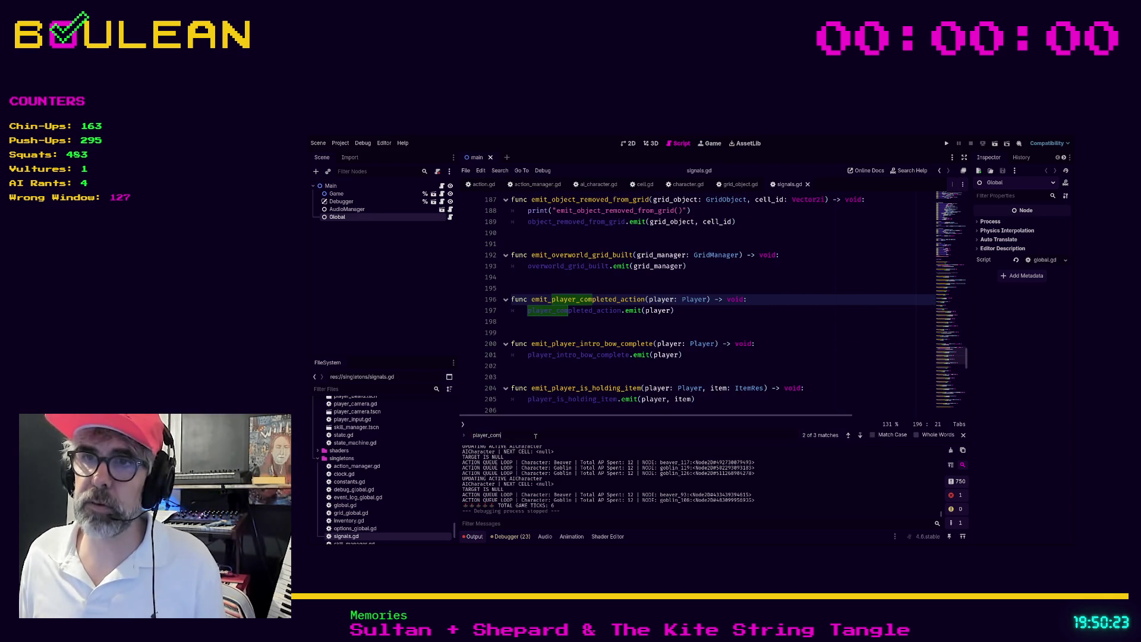
pyautogui.press('BackSpace')
pyautogui.press('BackSpace')
pyautogui.press('BackSpace')
pyautogui.write('moved')
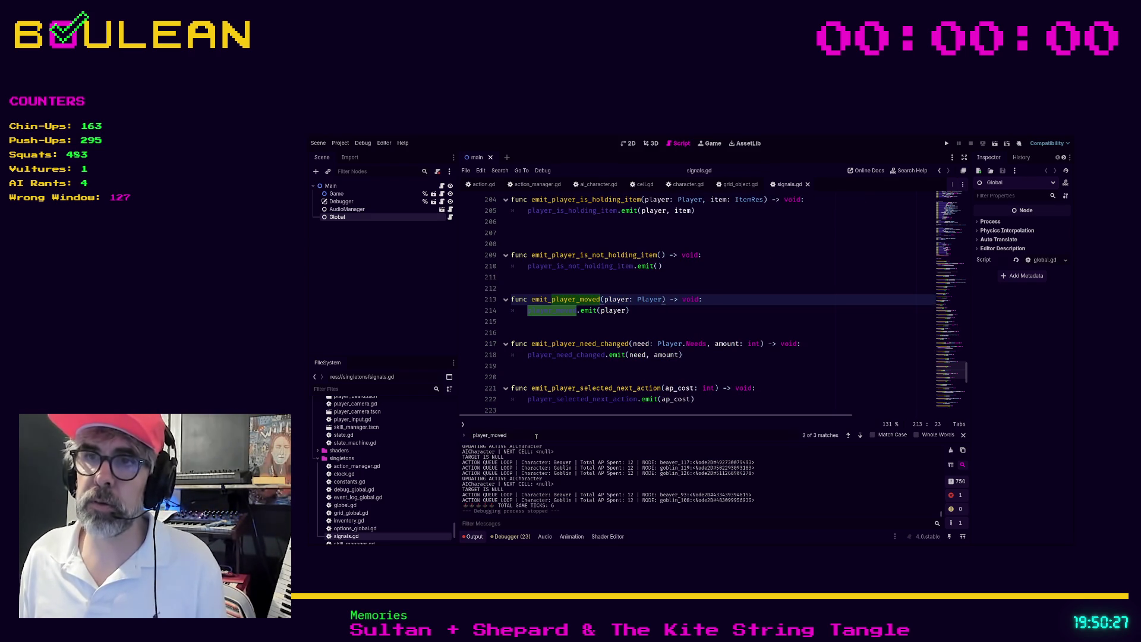
pyautogui.doubleClick(536, 436)
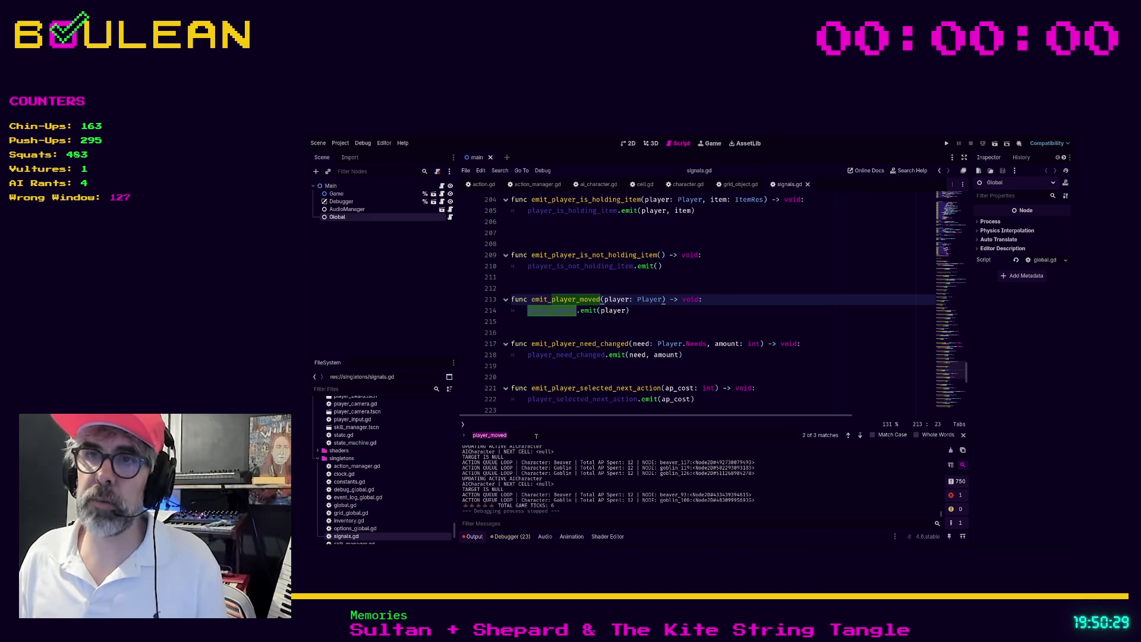
pyautogui.write('completed')
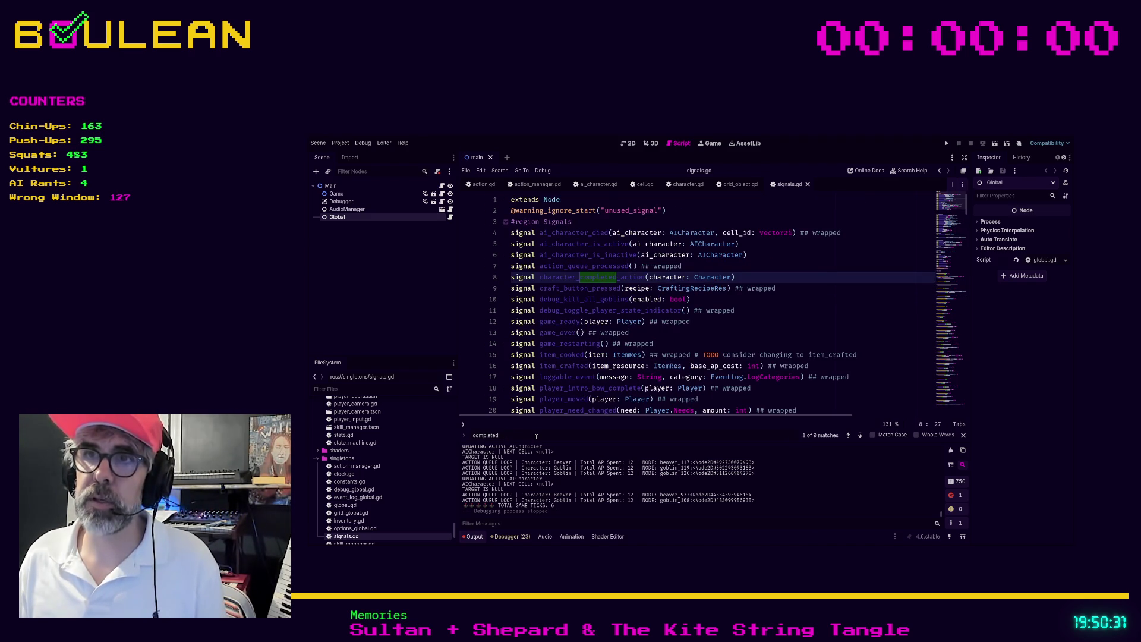
pyautogui.click(754, 277)
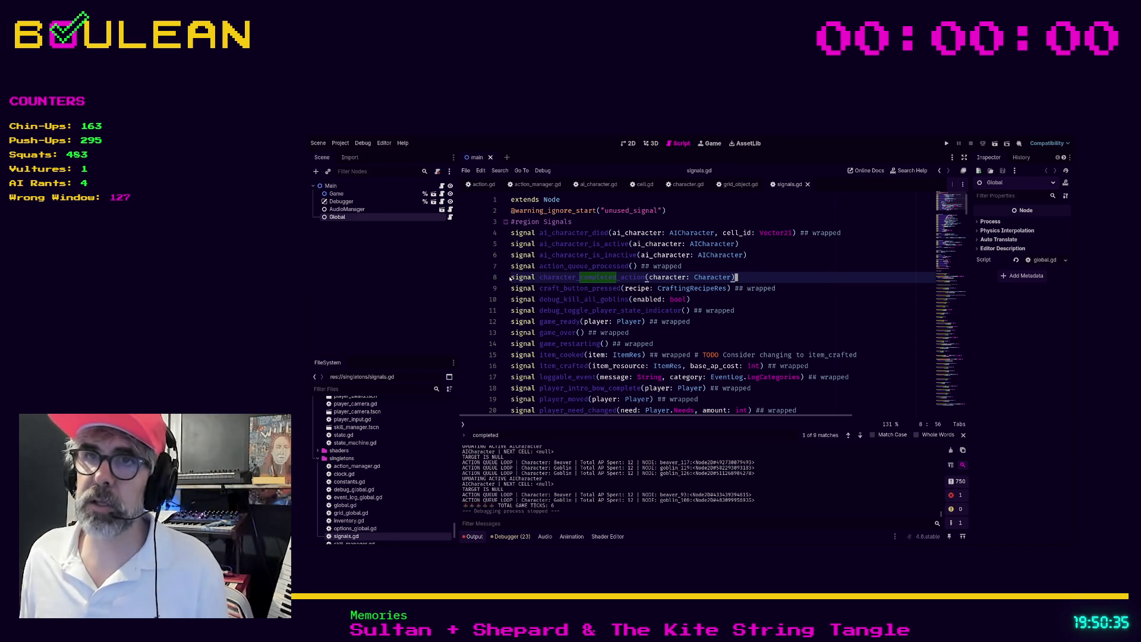
pyautogui.click(684, 265)
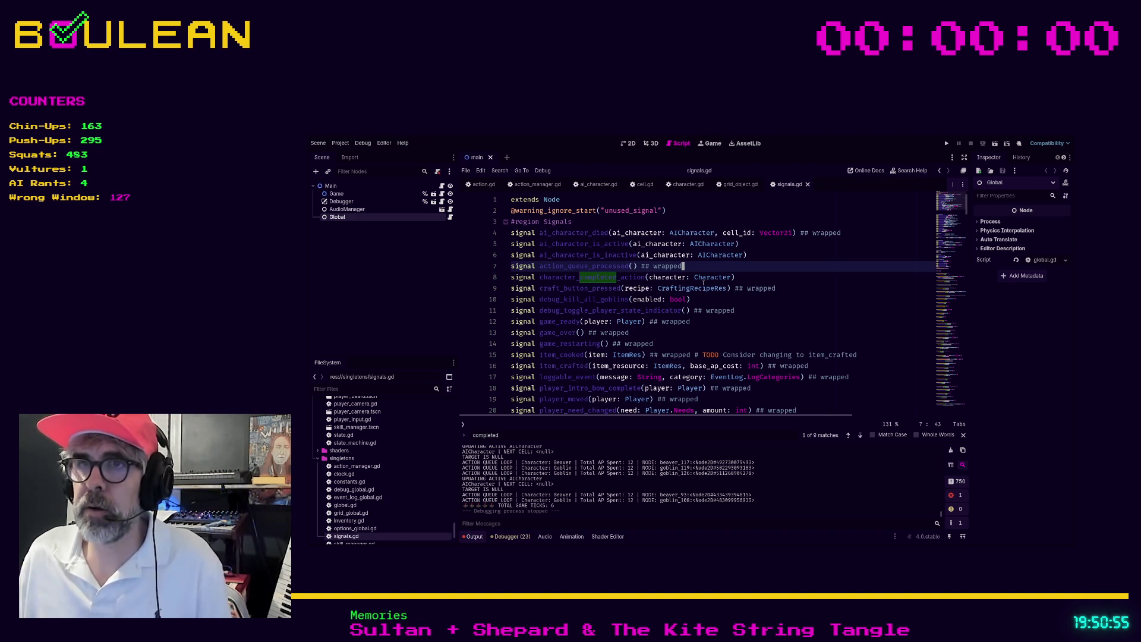
# - Review signals.gd from the character_completed_action line to player_selected_next_action on line 21
pyautogui.scroll(-1, 707, 283)
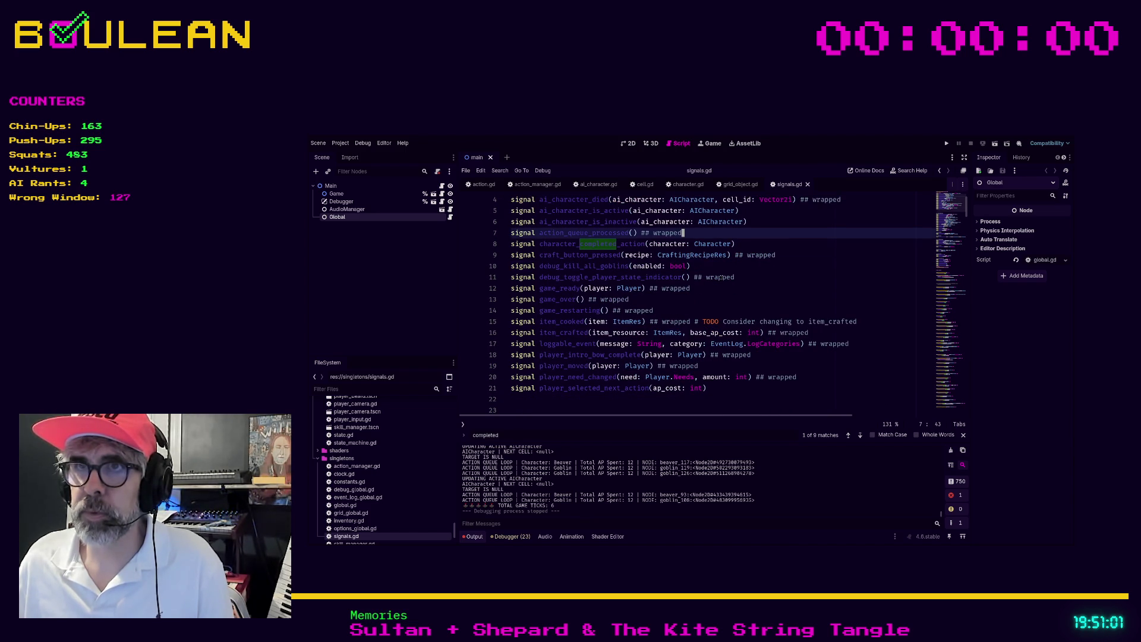
pyautogui.moveTo(735, 244); pyautogui.dragTo(500, 246)
pyautogui.click(749, 243)
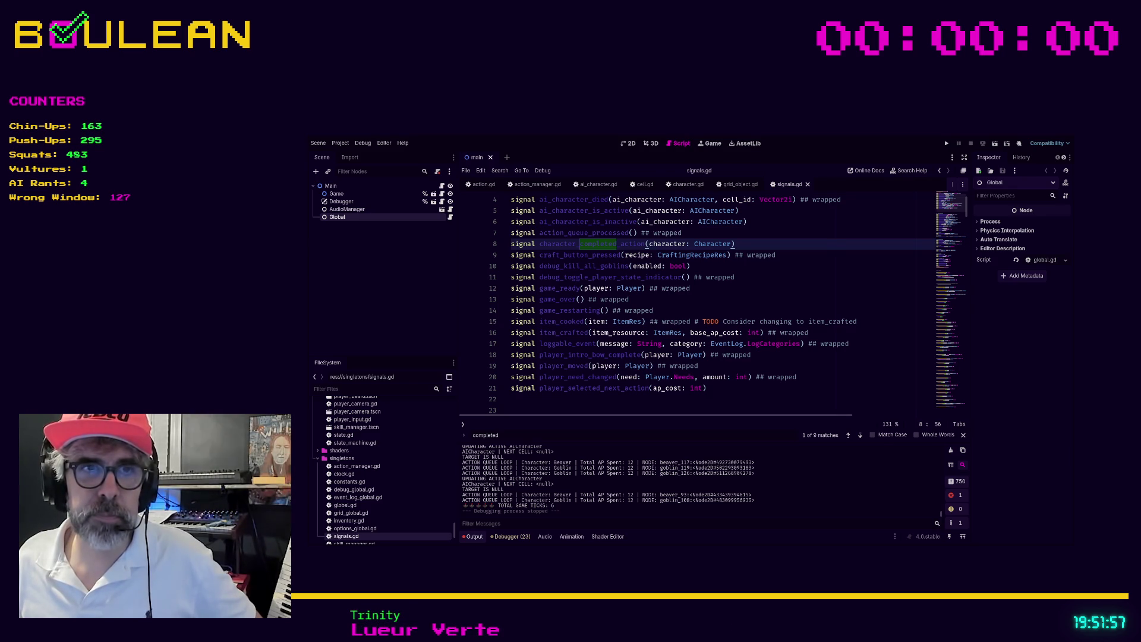
pyautogui.click(707, 387)
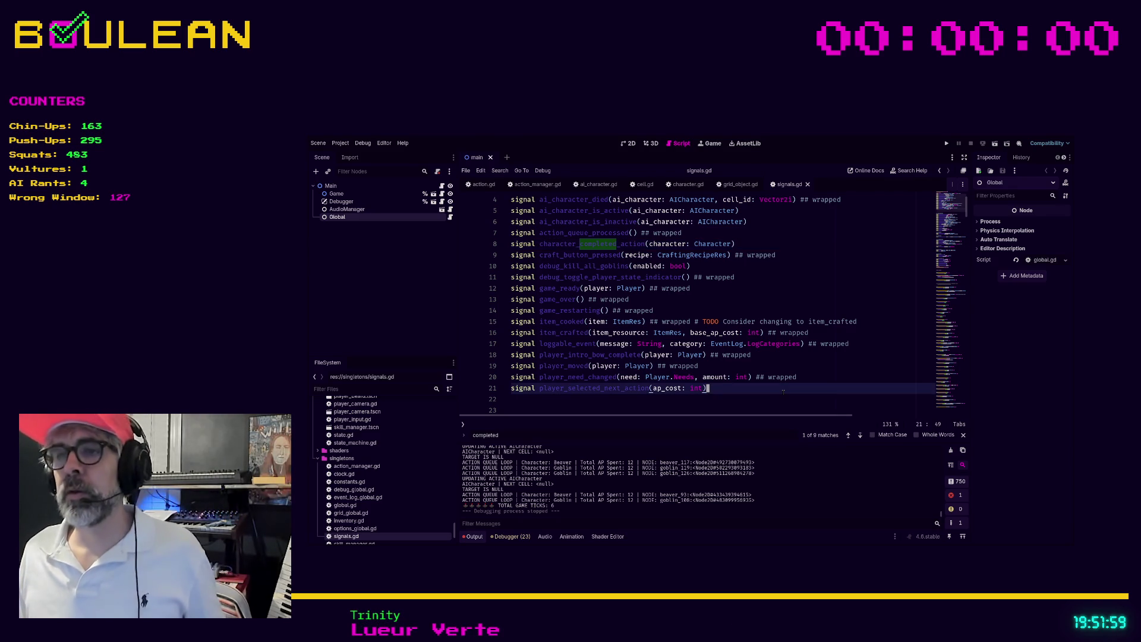
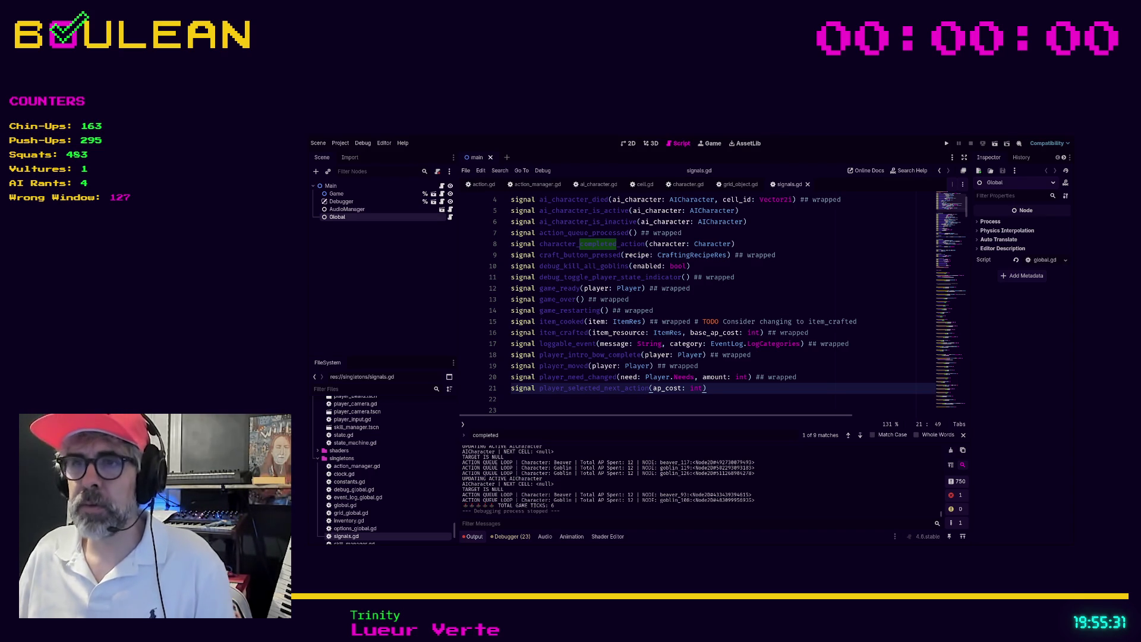
# - Search character.gd for 'update' and scroll the States and Needs enums, finding no match
pyautogui.click(734, 395)
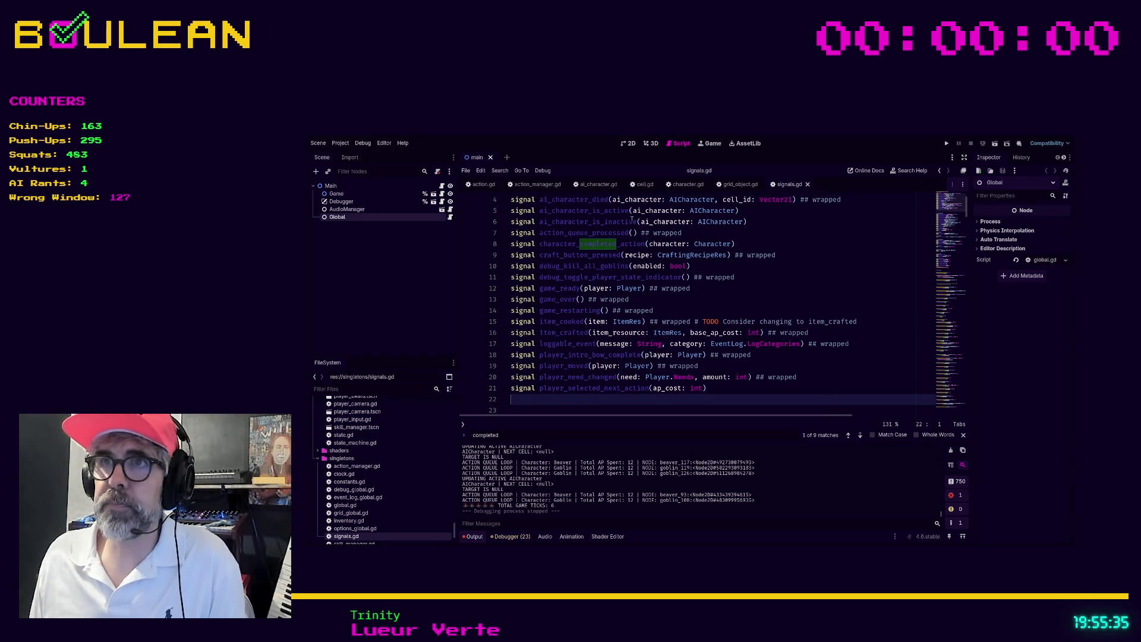
pyautogui.click(684, 184)
pyautogui.click(630, 312)
pyautogui.hotkey('ctrl', 'f')
pyautogui.write('update')
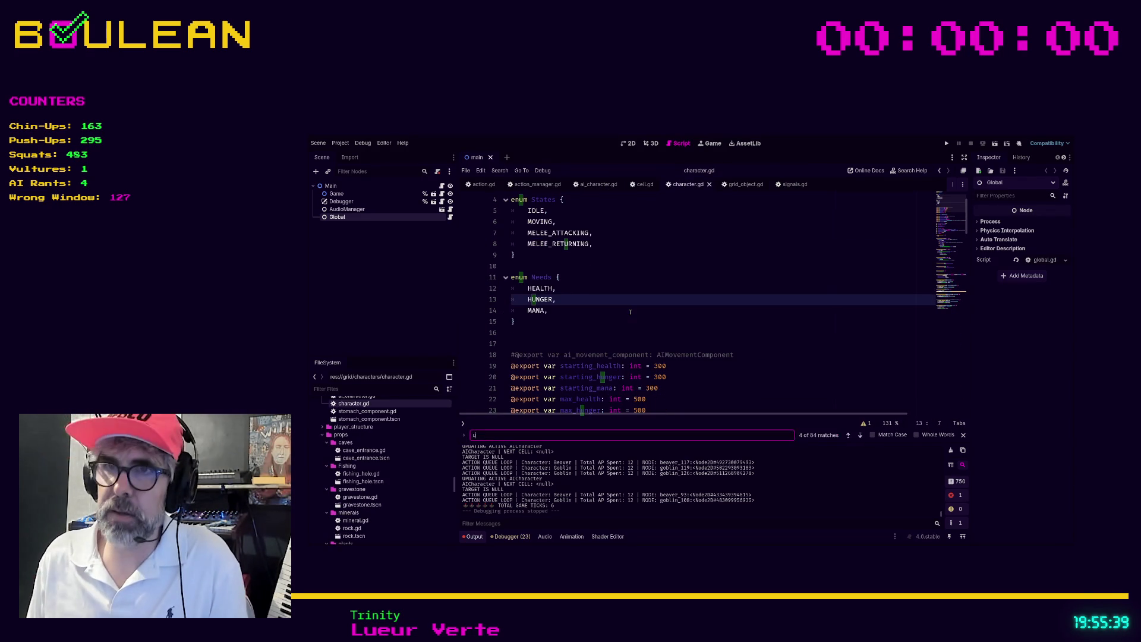
pyautogui.scroll(-2, 628, 271)
pyautogui.scroll(-10, 628, 271)
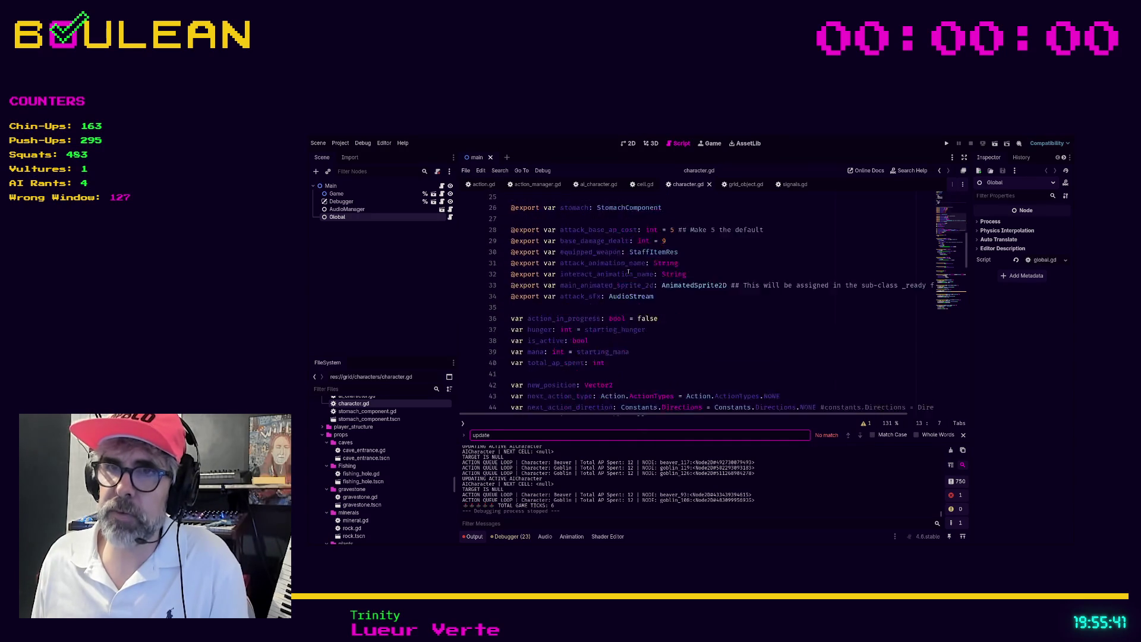
pyautogui.scroll(8, 798, 271)
pyautogui.scroll(5, 799, 271)
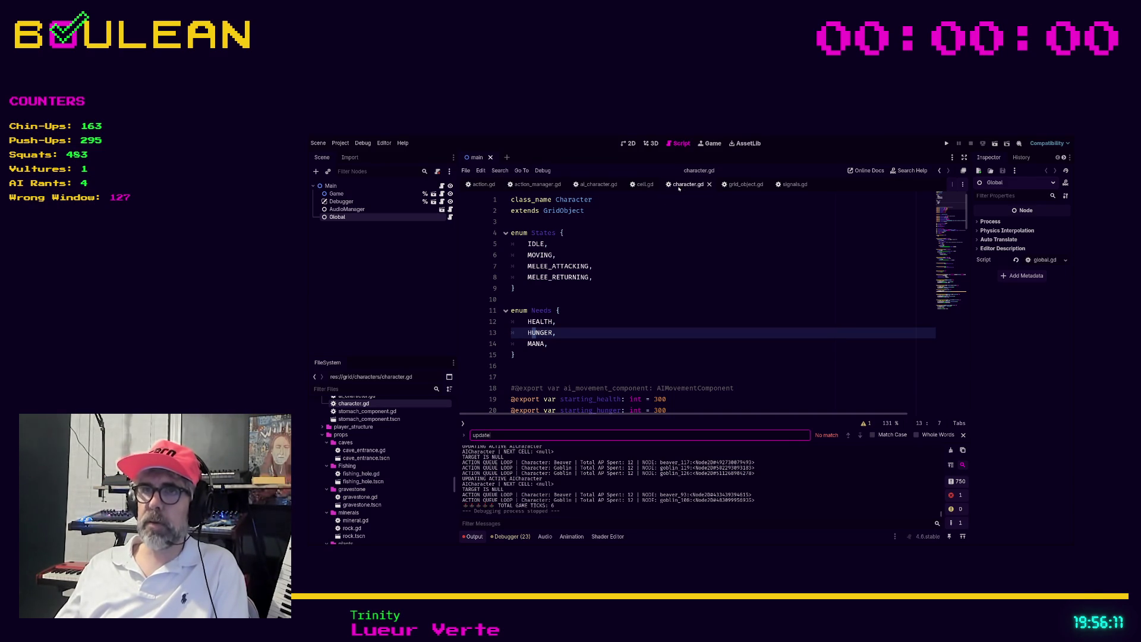
# - Find the ai_movement_component._update() call in take_next_action() by searching ai_character.gd for 'update'
pyautogui.click(596, 185)
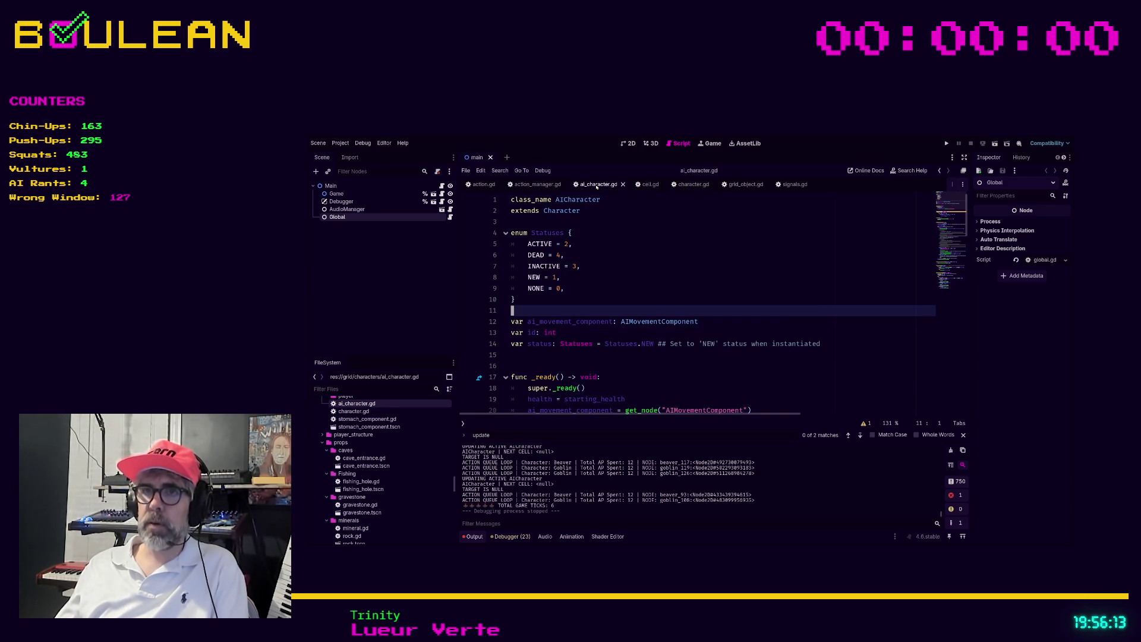
pyautogui.scroll(-1, 561, 291)
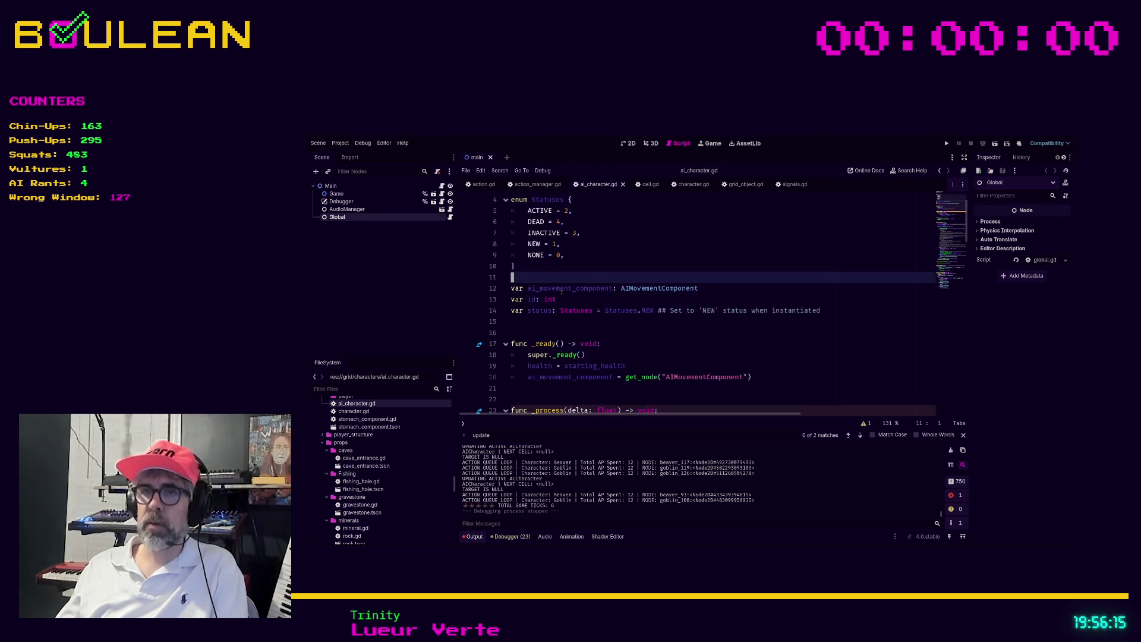
pyautogui.scroll(1, 561, 291)
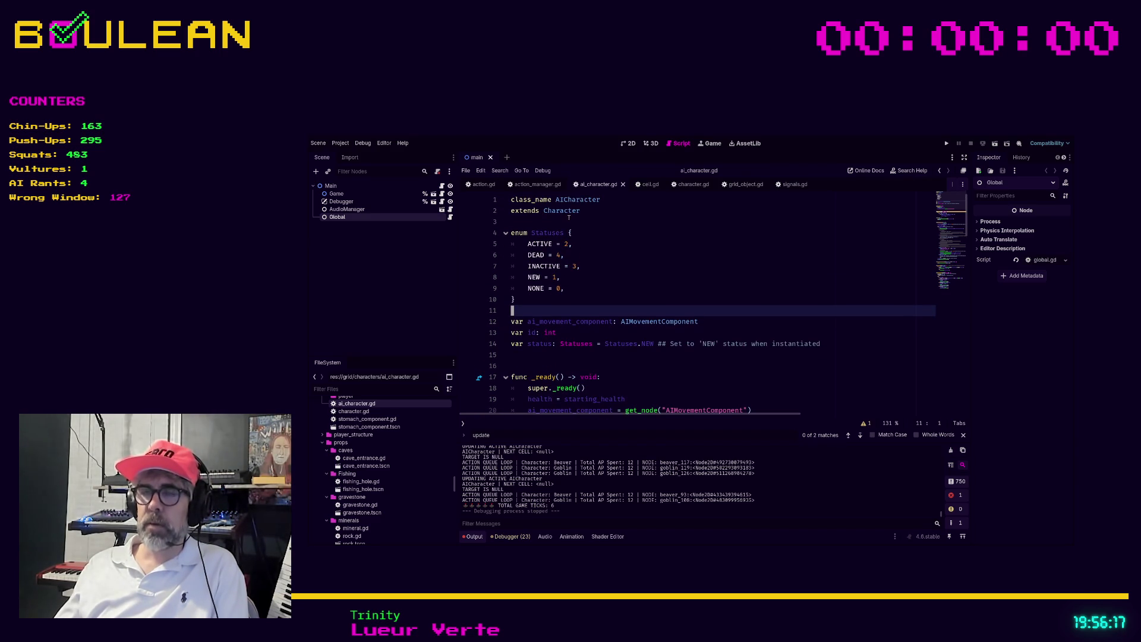
pyautogui.scroll(-4, 557, 233)
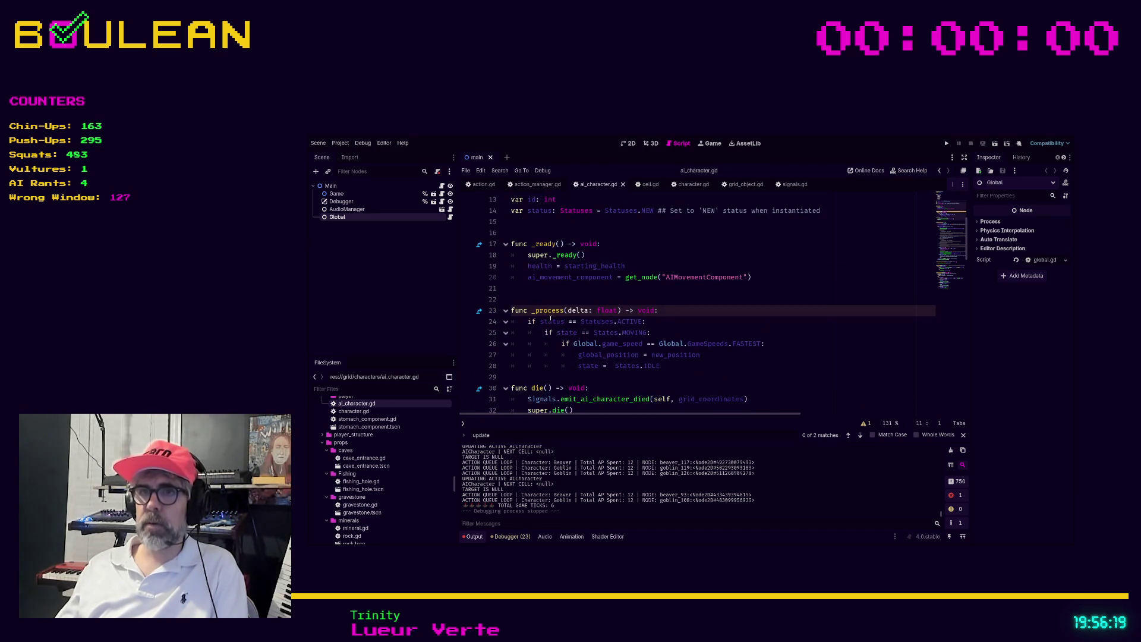
pyautogui.click(549, 375)
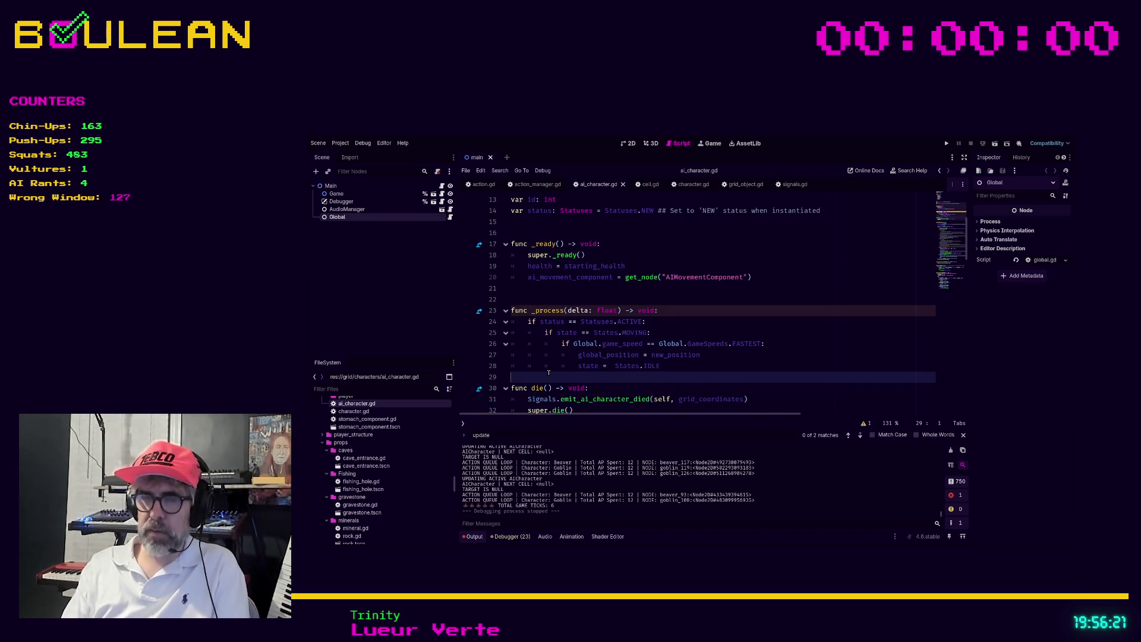
pyautogui.hotkey('ctrl', 'f')
pyautogui.press('Return')
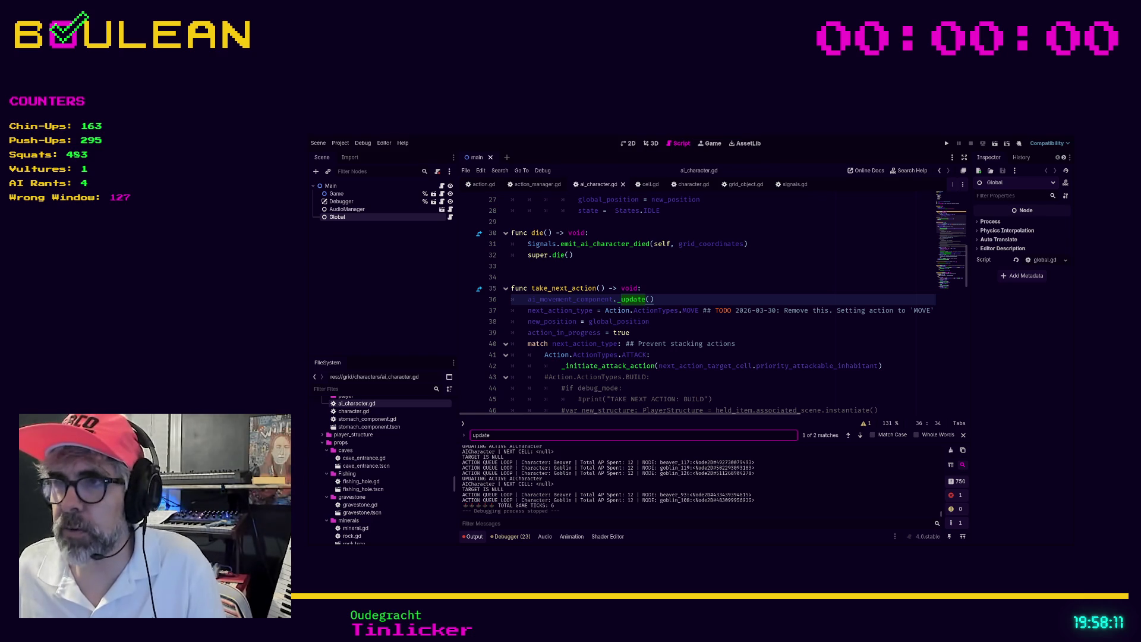
# - Run the game with F5, check the forest map on Day 1, then stop it with F8
pyautogui.click(651, 376)
pyautogui.press('F5')
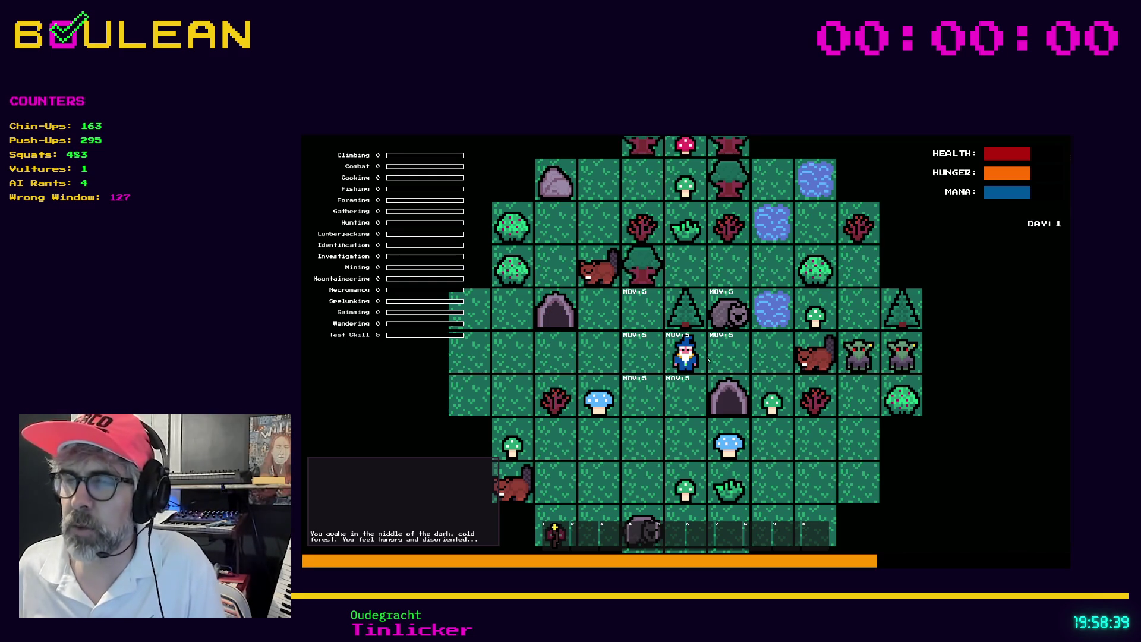
pyautogui.press('F8')
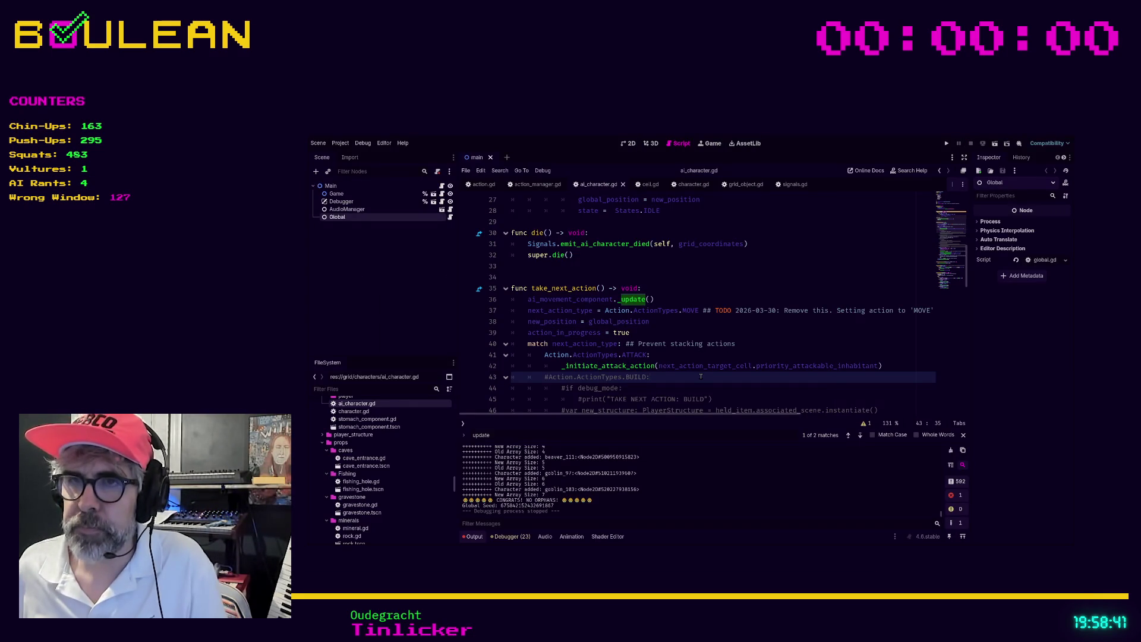
pyautogui.scroll(-1, 697, 378)
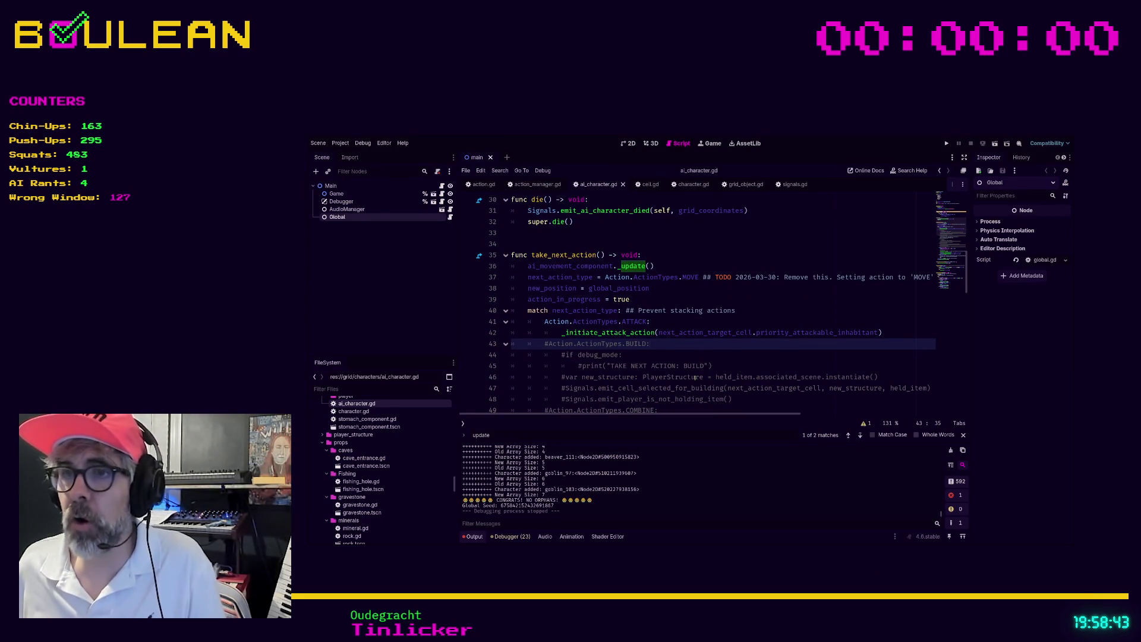